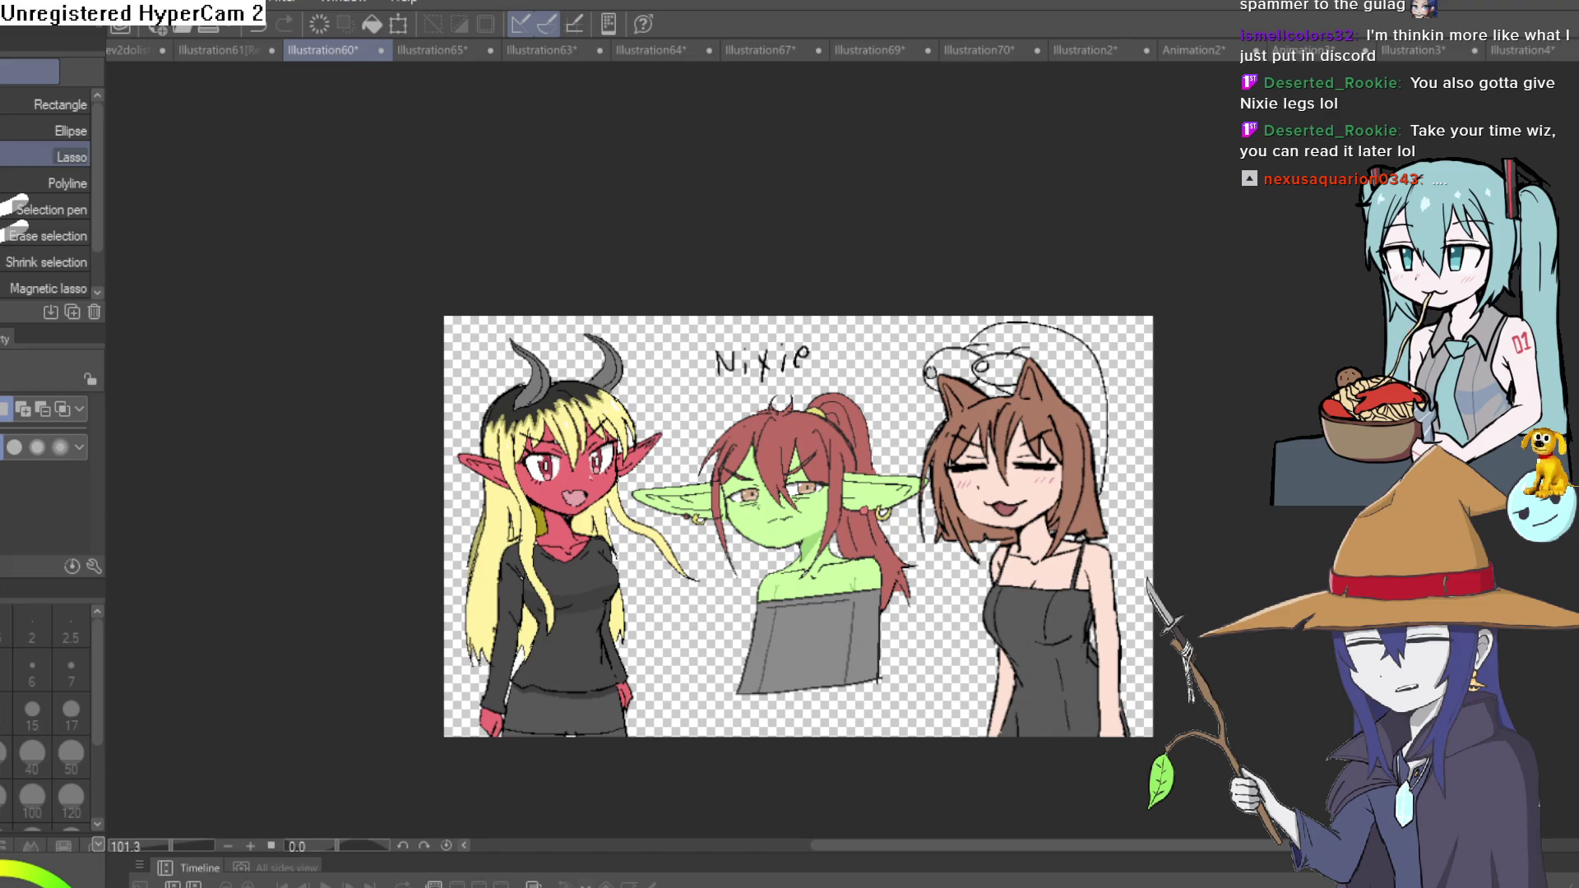
Lasso the rough creature sketch behind the cat-ear girl and delete it, restoring her drawing.
{"action": "key", "text": "ctrl+z"}
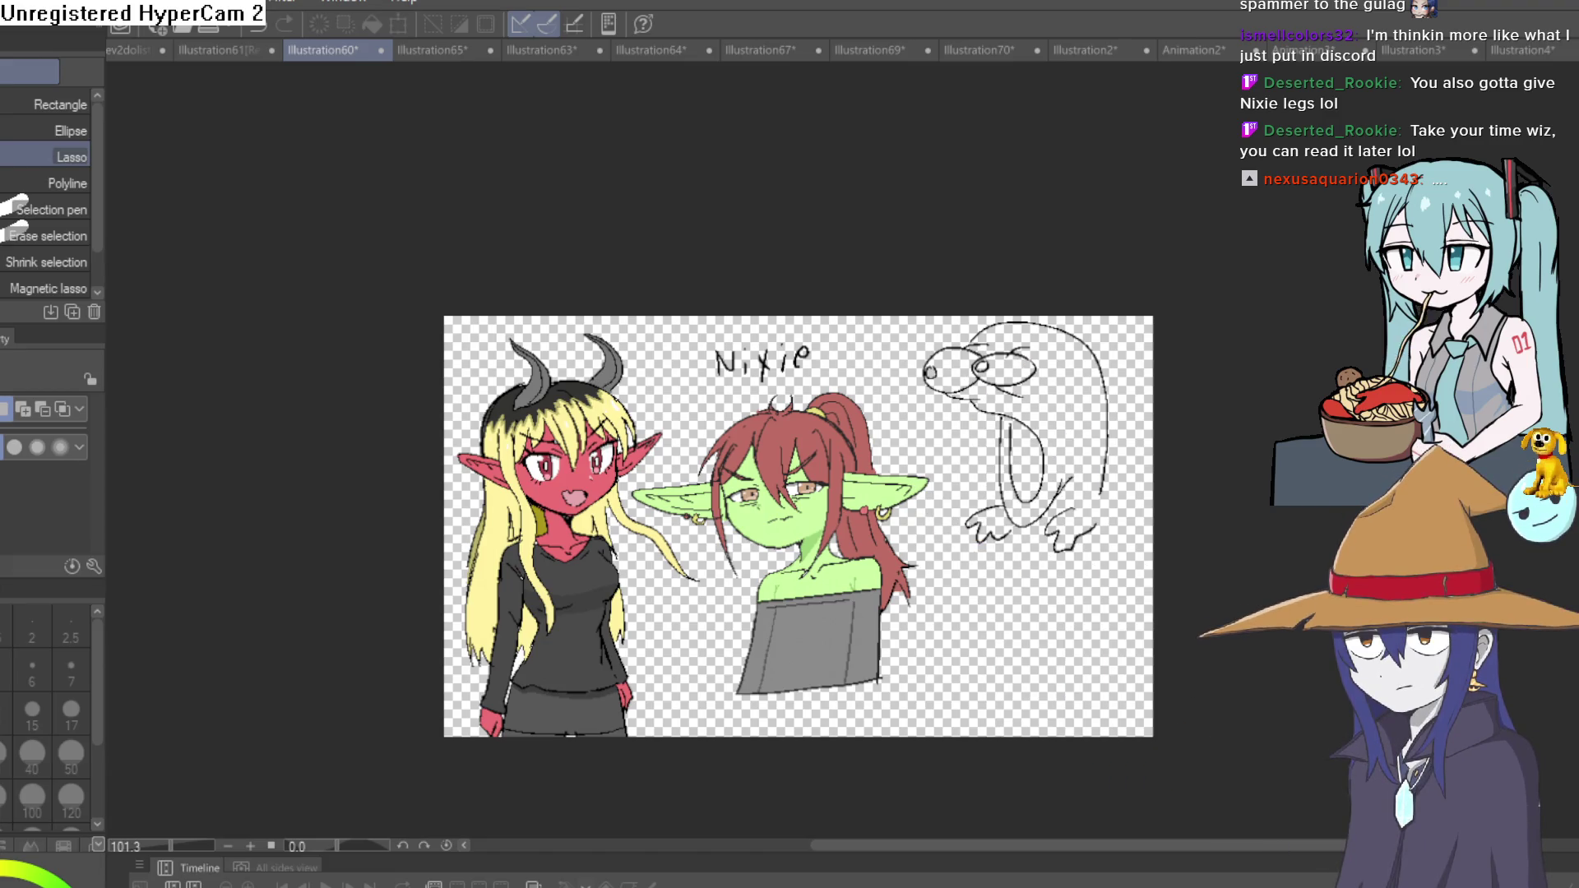
{"action": "mouse_move", "coordinate": [1141, 371]}
{"action": "left_mouse_down"}
{"action": "mouse_move", "coordinate": [944, 540]}
{"action": "mouse_move", "coordinate": [1135, 375]}
{"action": "left_mouse_up"}
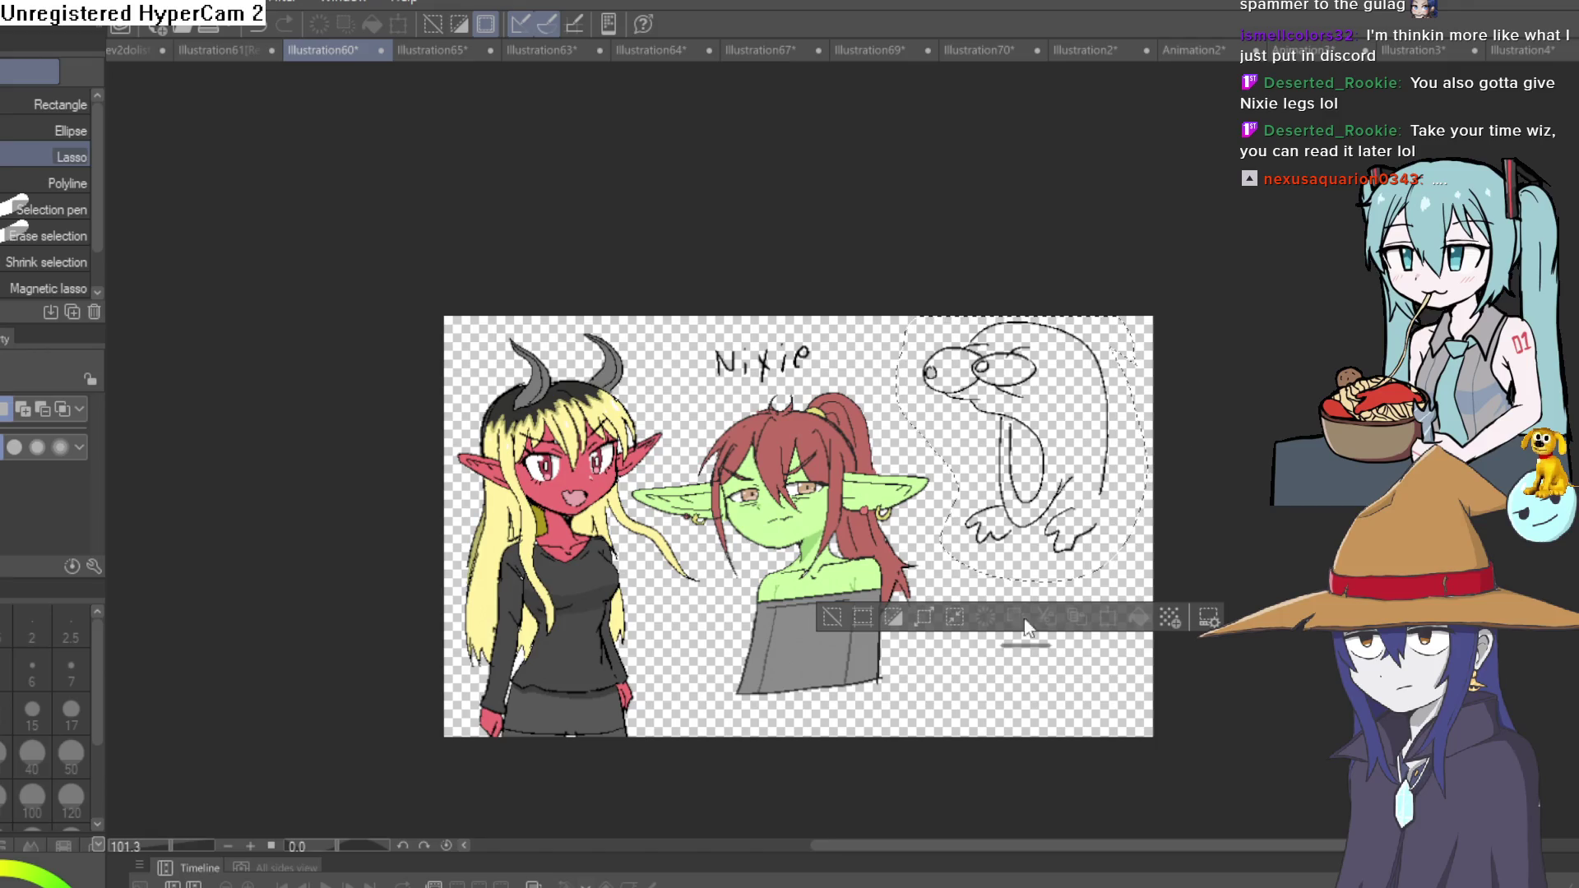
{"action": "key", "text": "Delete"}
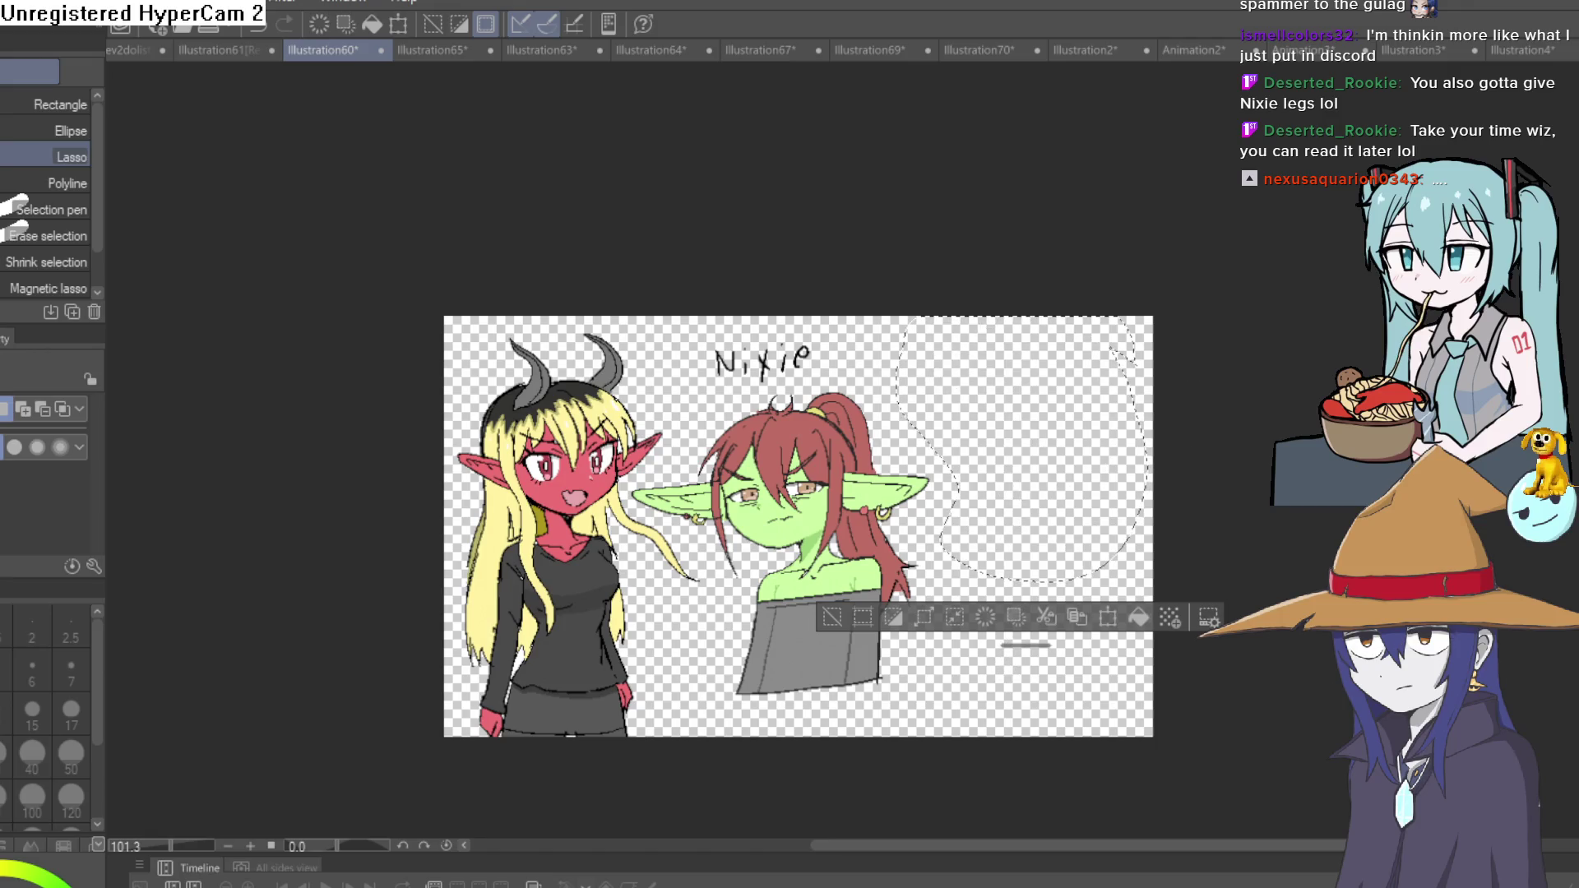
{"action": "key", "text": "ctrl+z"}
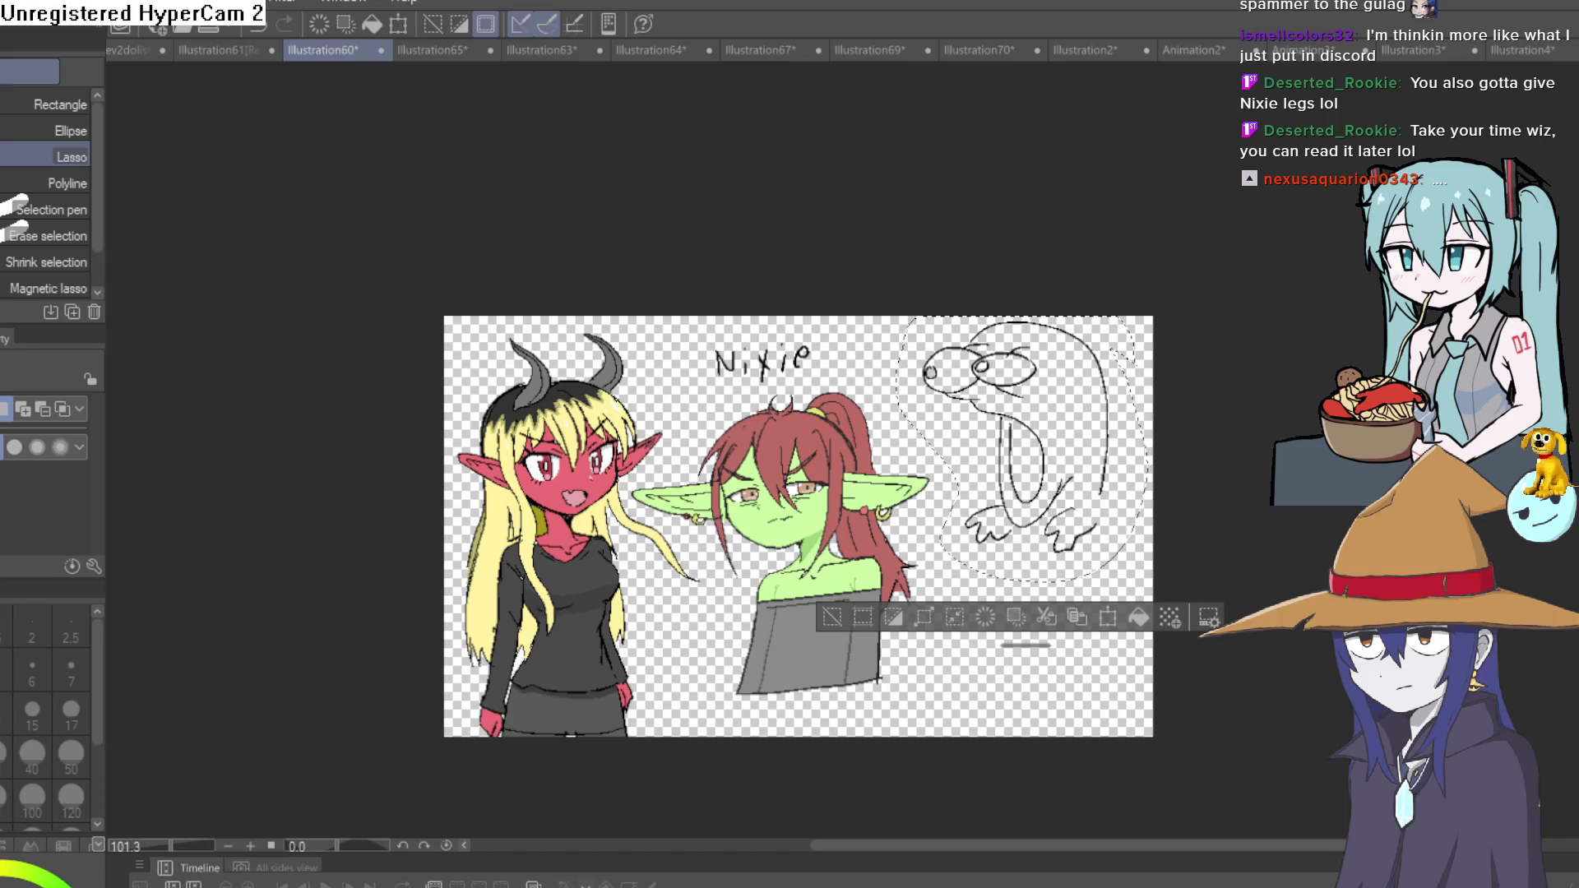
{"action": "key", "text": "Delete"}
{"action": "key", "text": "ctrl+v"}
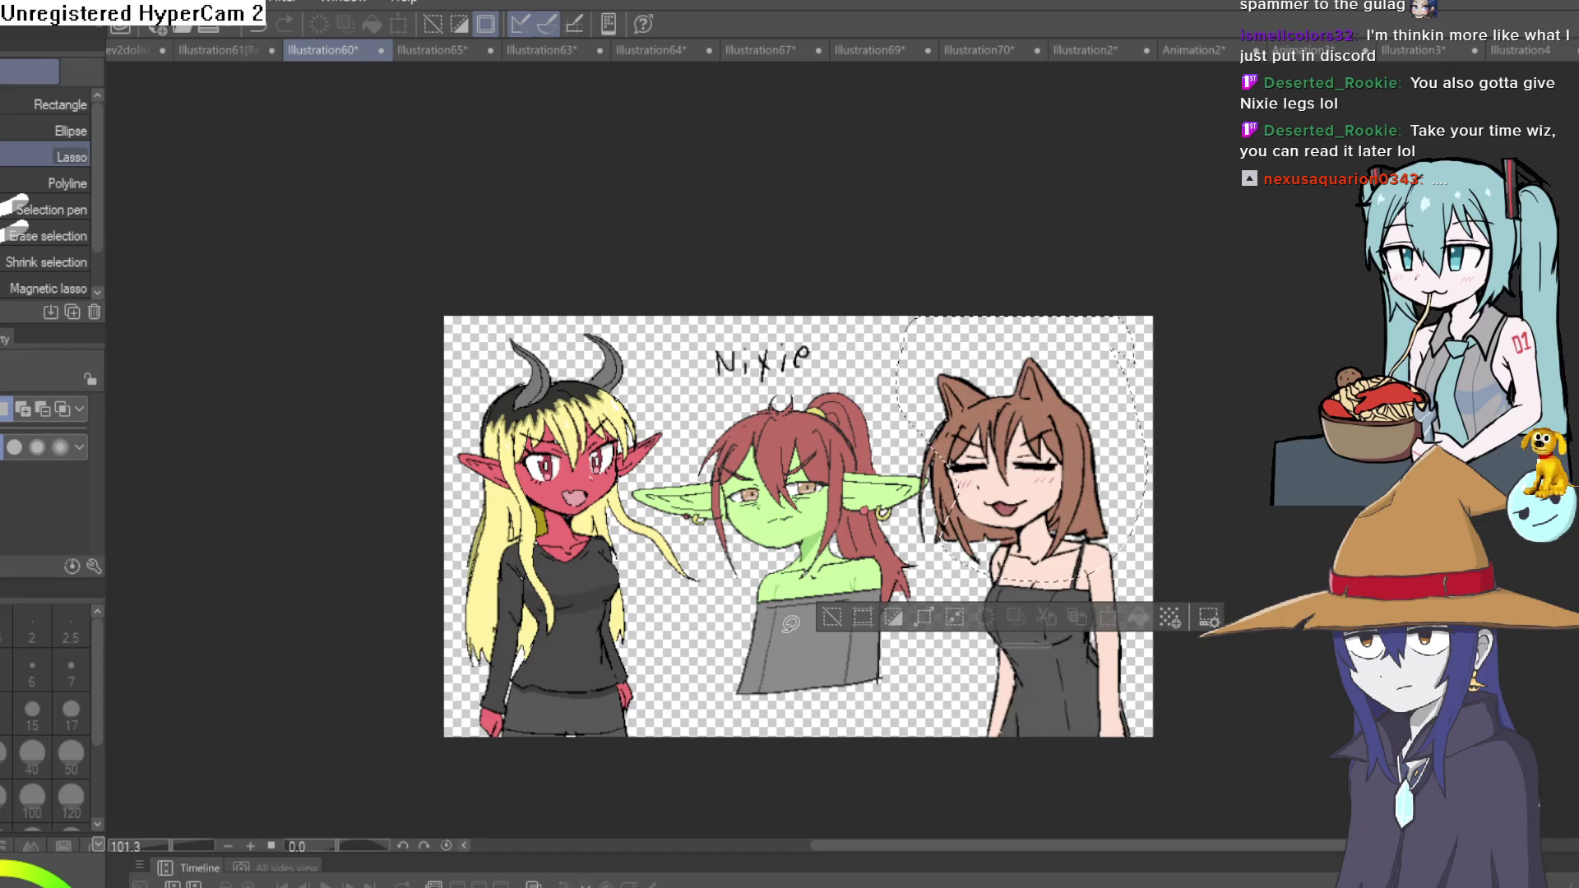
{"action": "scroll", "coordinate": [1006, 481], "scroll_direction": "up", "scroll_amount": 5}
{"action": "scroll", "coordinate": [1005, 481], "scroll_direction": "down", "scroll_amount": 2}
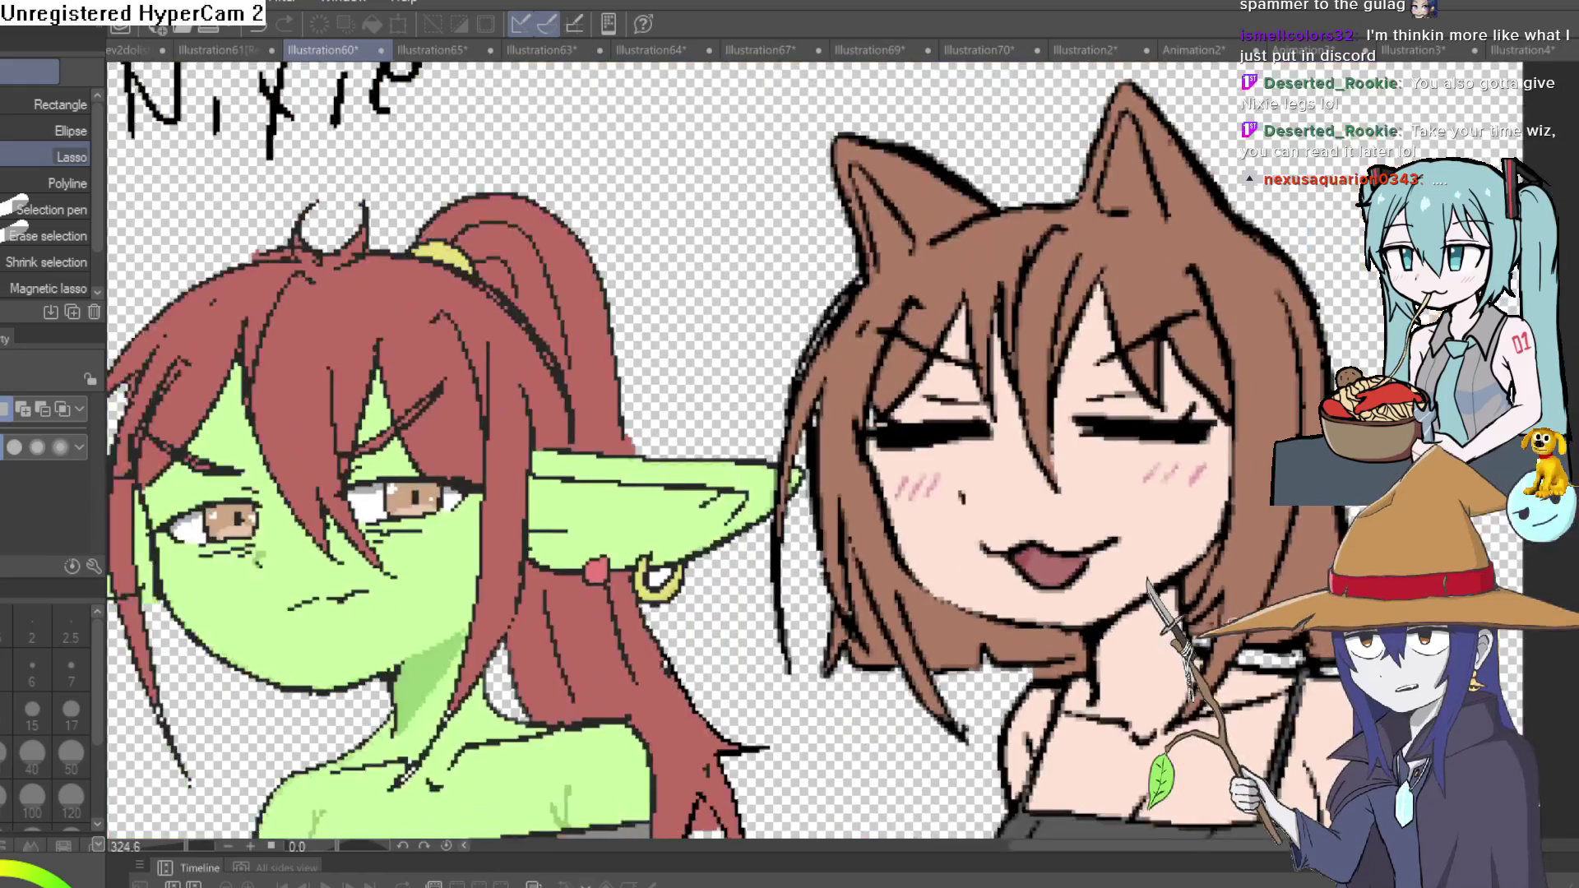
{"action": "scroll", "coordinate": [1199, 522], "scroll_direction": "down", "scroll_amount": 1}
{"action": "scroll", "coordinate": [1200, 522], "scroll_direction": "down", "scroll_amount": 1}
{"action": "scroll", "coordinate": [1199, 521], "scroll_direction": "down", "scroll_amount": 1}
{"action": "scroll", "coordinate": [1199, 522], "scroll_direction": "up", "scroll_amount": 1}
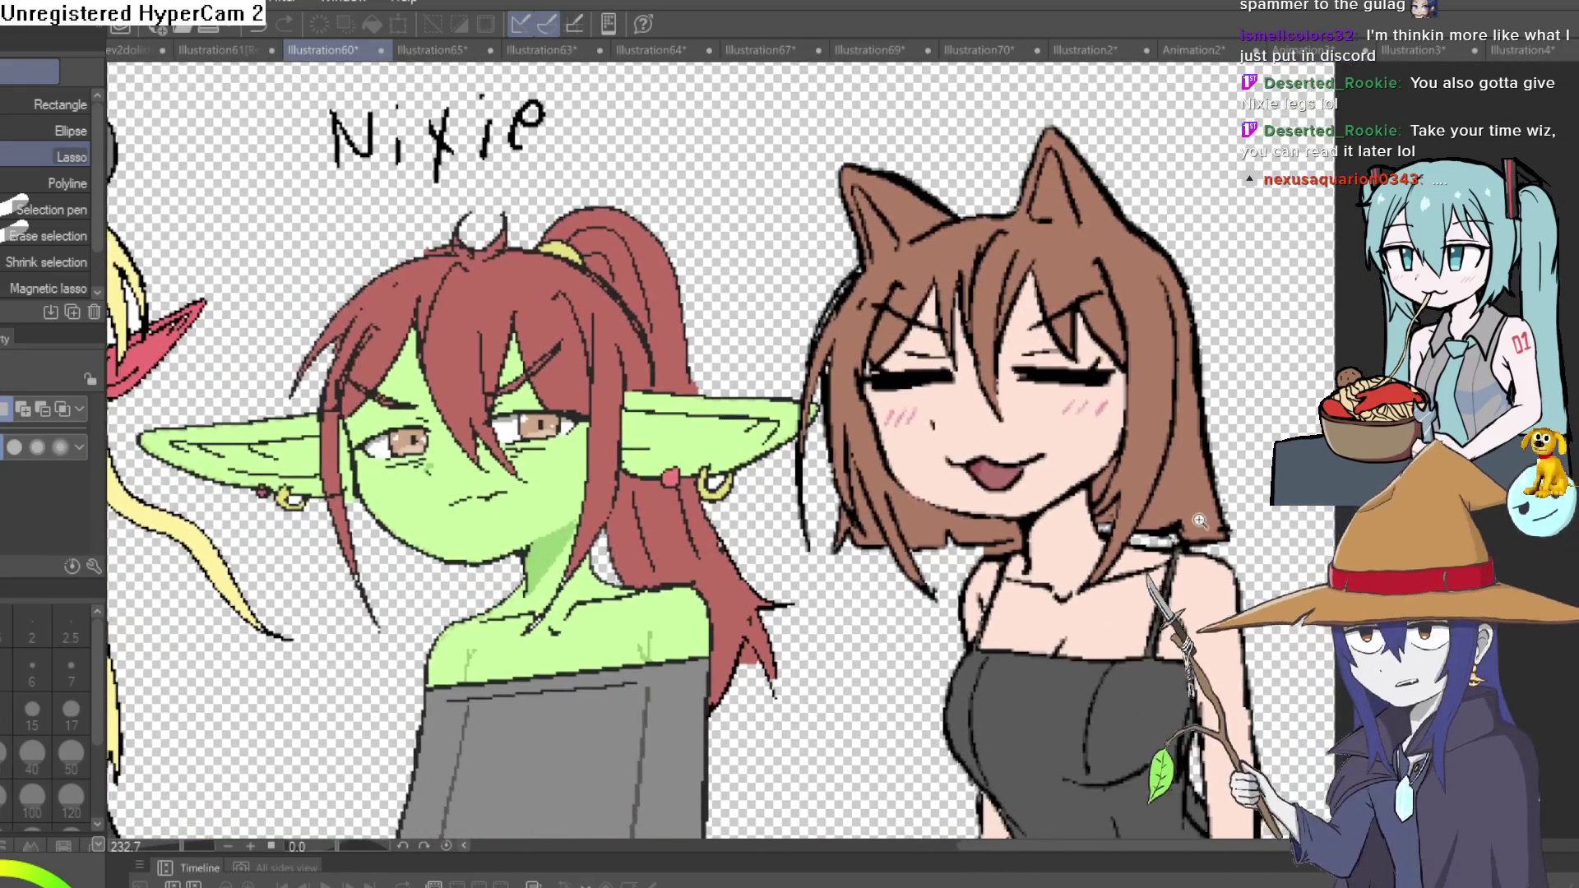
{"action": "scroll", "coordinate": [1199, 523], "scroll_direction": "down", "scroll_amount": 2}
{"action": "scroll", "coordinate": [1172, 506], "scroll_direction": "up", "scroll_amount": 1}
{"action": "scroll", "coordinate": [1148, 494], "scroll_direction": "up", "scroll_amount": 1}
{"action": "scroll", "coordinate": [1127, 483], "scroll_direction": "up", "scroll_amount": 3}
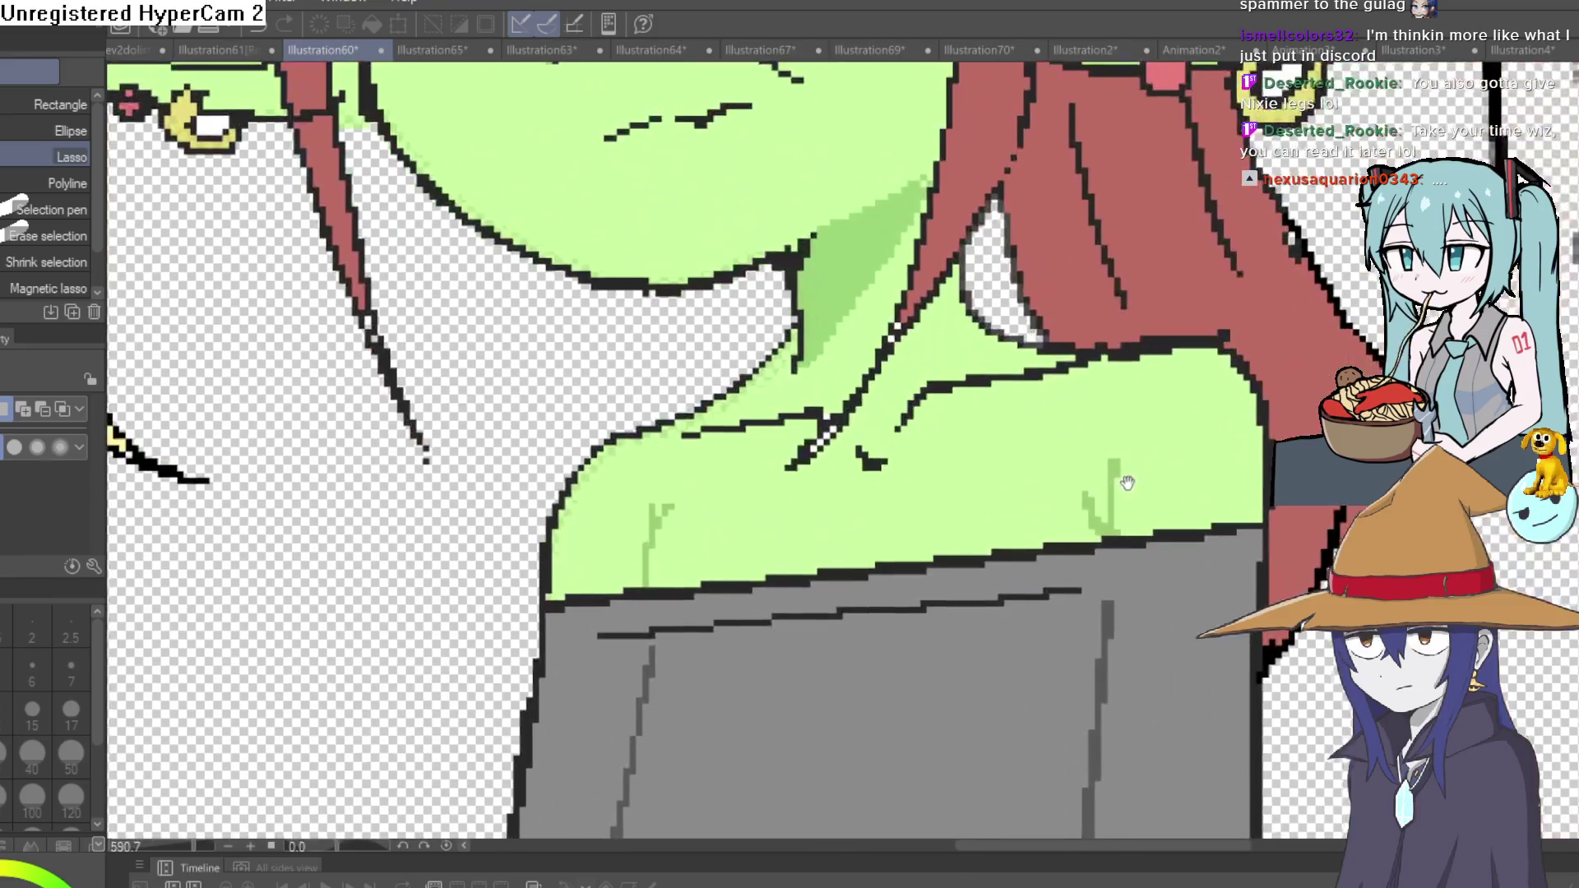
{"action": "scroll", "coordinate": [1127, 483], "scroll_direction": "down", "scroll_amount": 5}
{"action": "scroll", "coordinate": [1136, 544], "scroll_direction": "up", "scroll_amount": 1}
{"action": "scroll", "coordinate": [1141, 592], "scroll_direction": "up", "scroll_amount": 1}
{"action": "scroll", "coordinate": [1143, 623], "scroll_direction": "up", "scroll_amount": 1}
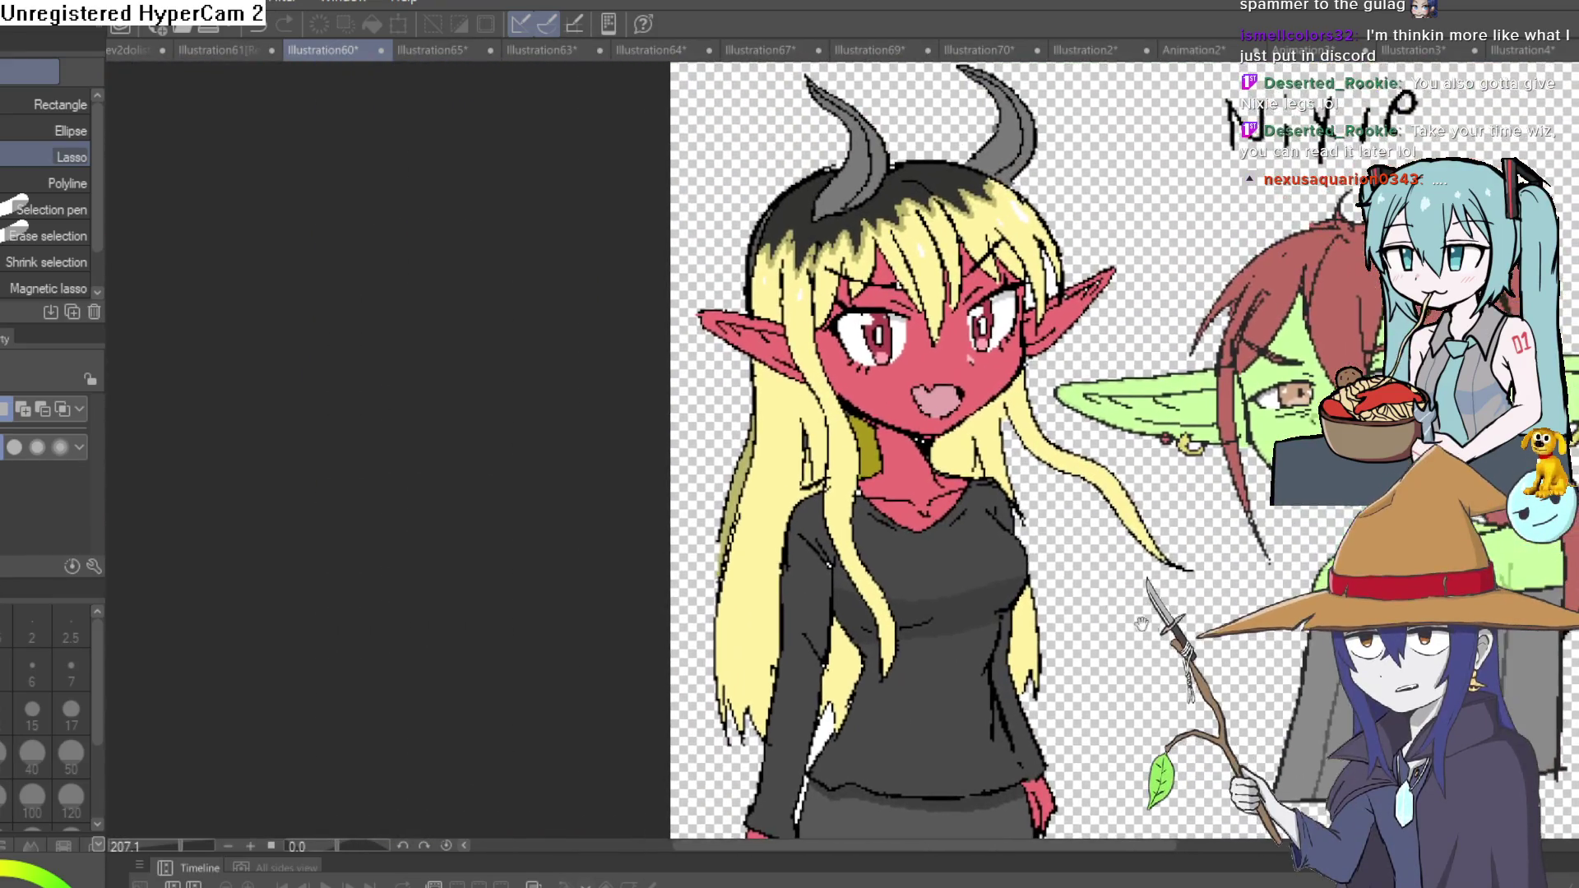
{"action": "left_click_drag", "start_coordinate": [1142, 623], "coordinate": [1086, 512]}
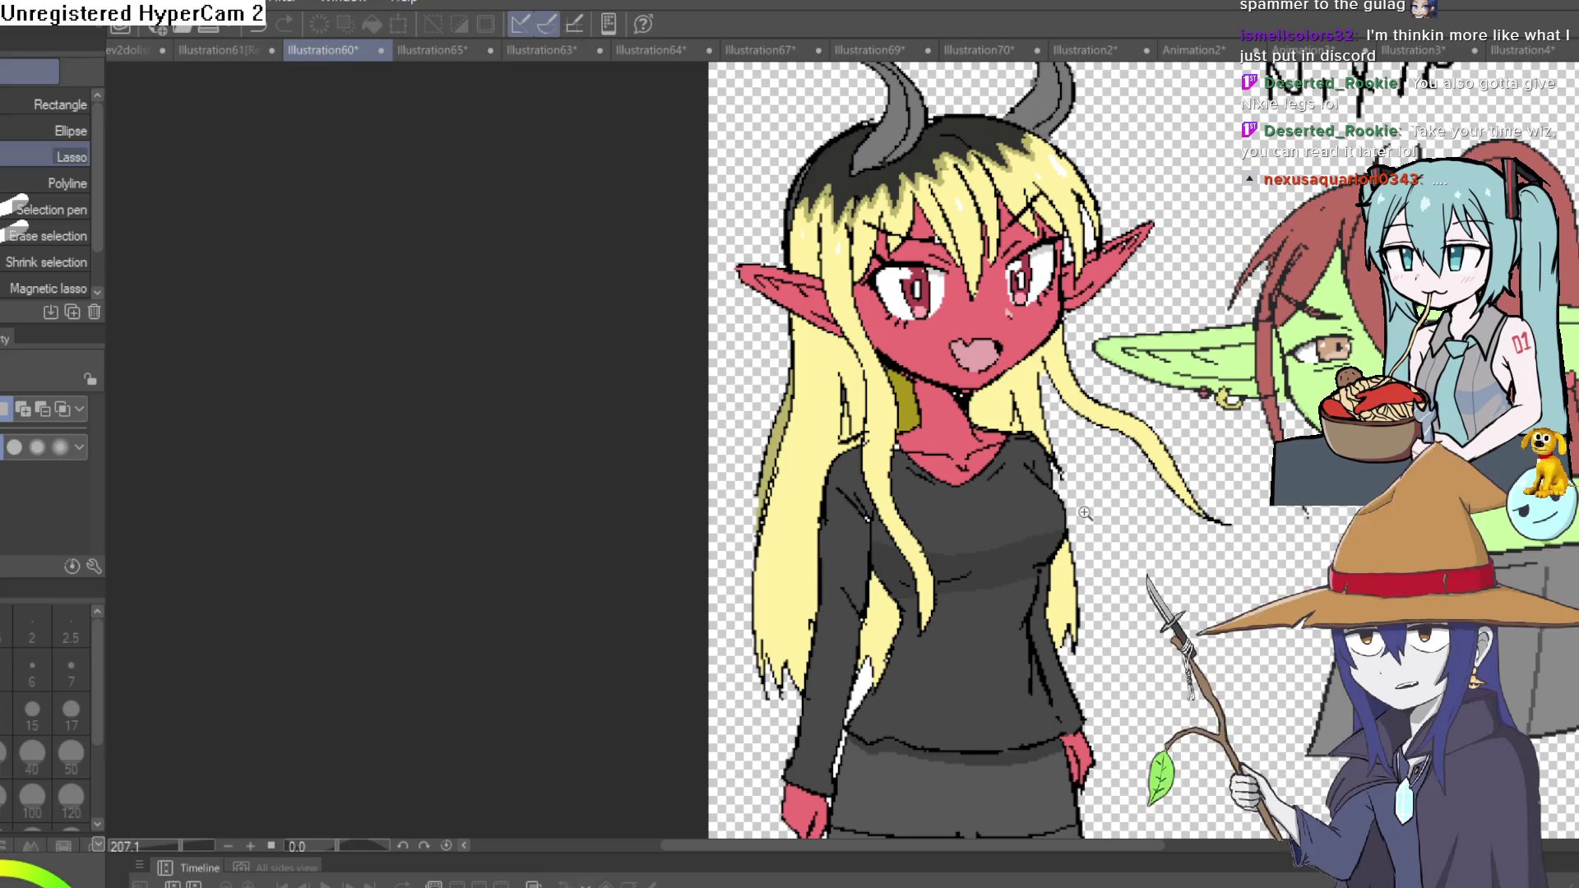
{"action": "left_click_drag", "start_coordinate": [1124, 460], "coordinate": [1115, 498]}
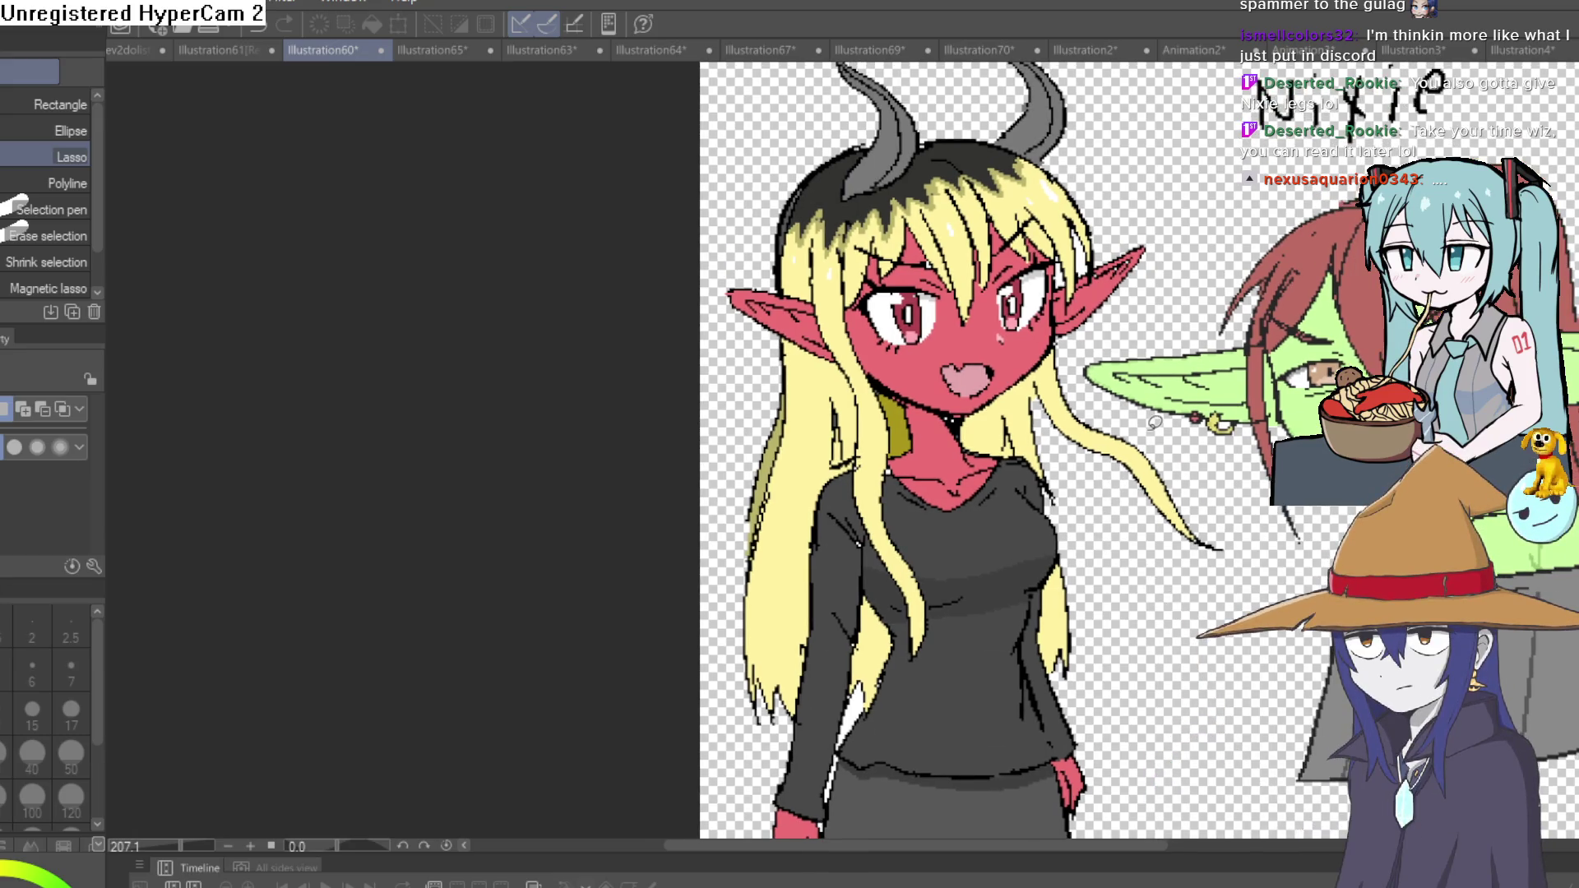
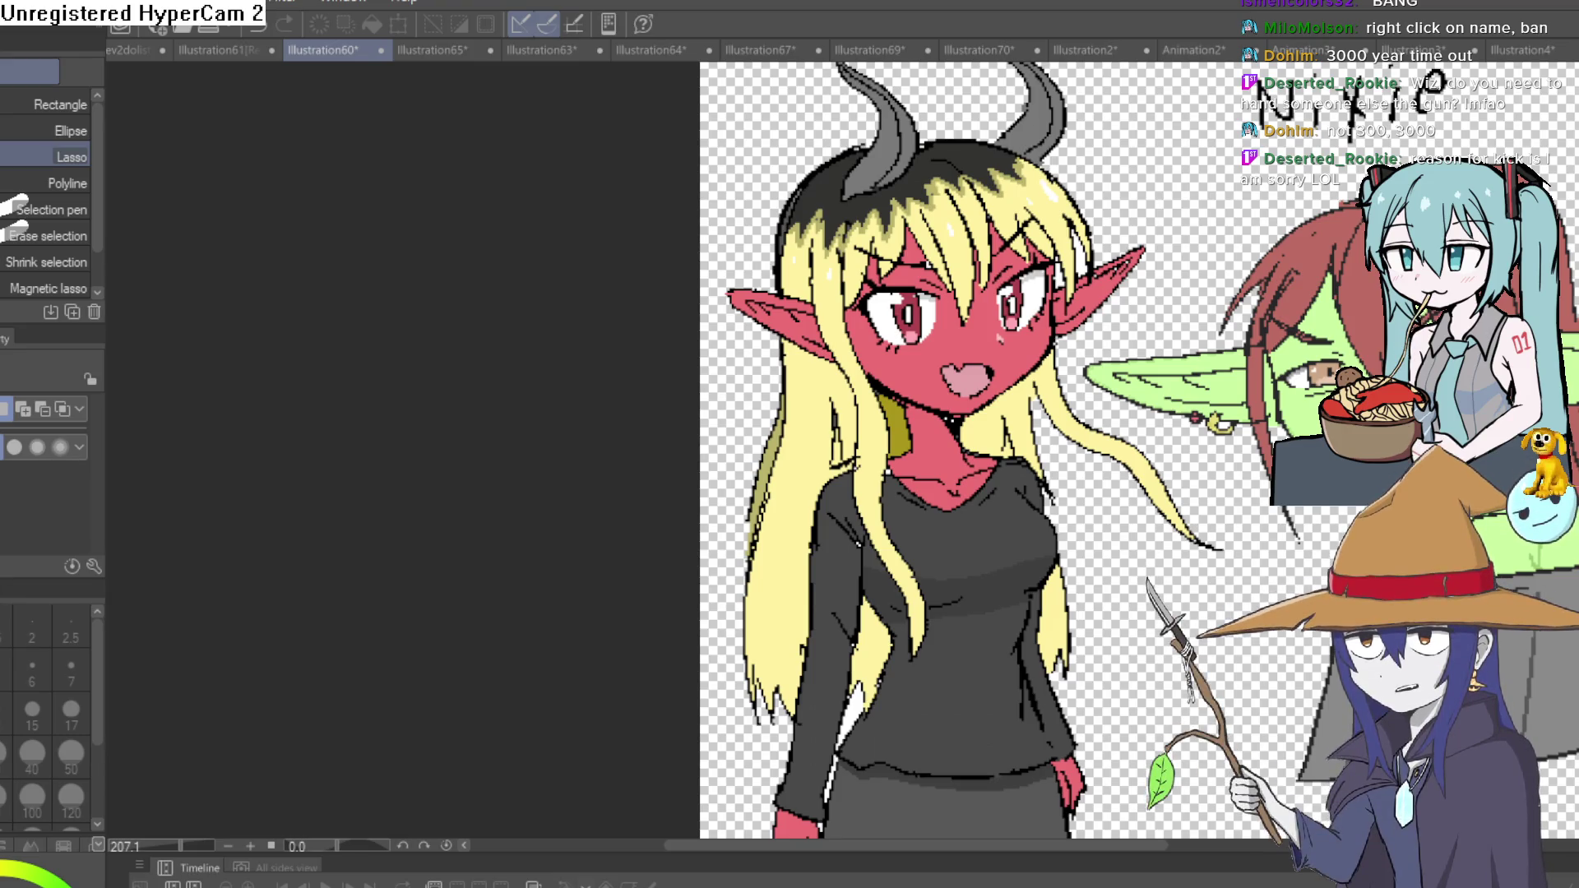
{"action": "scroll", "coordinate": [969, 474], "scroll_direction": "right", "scroll_amount": 5}
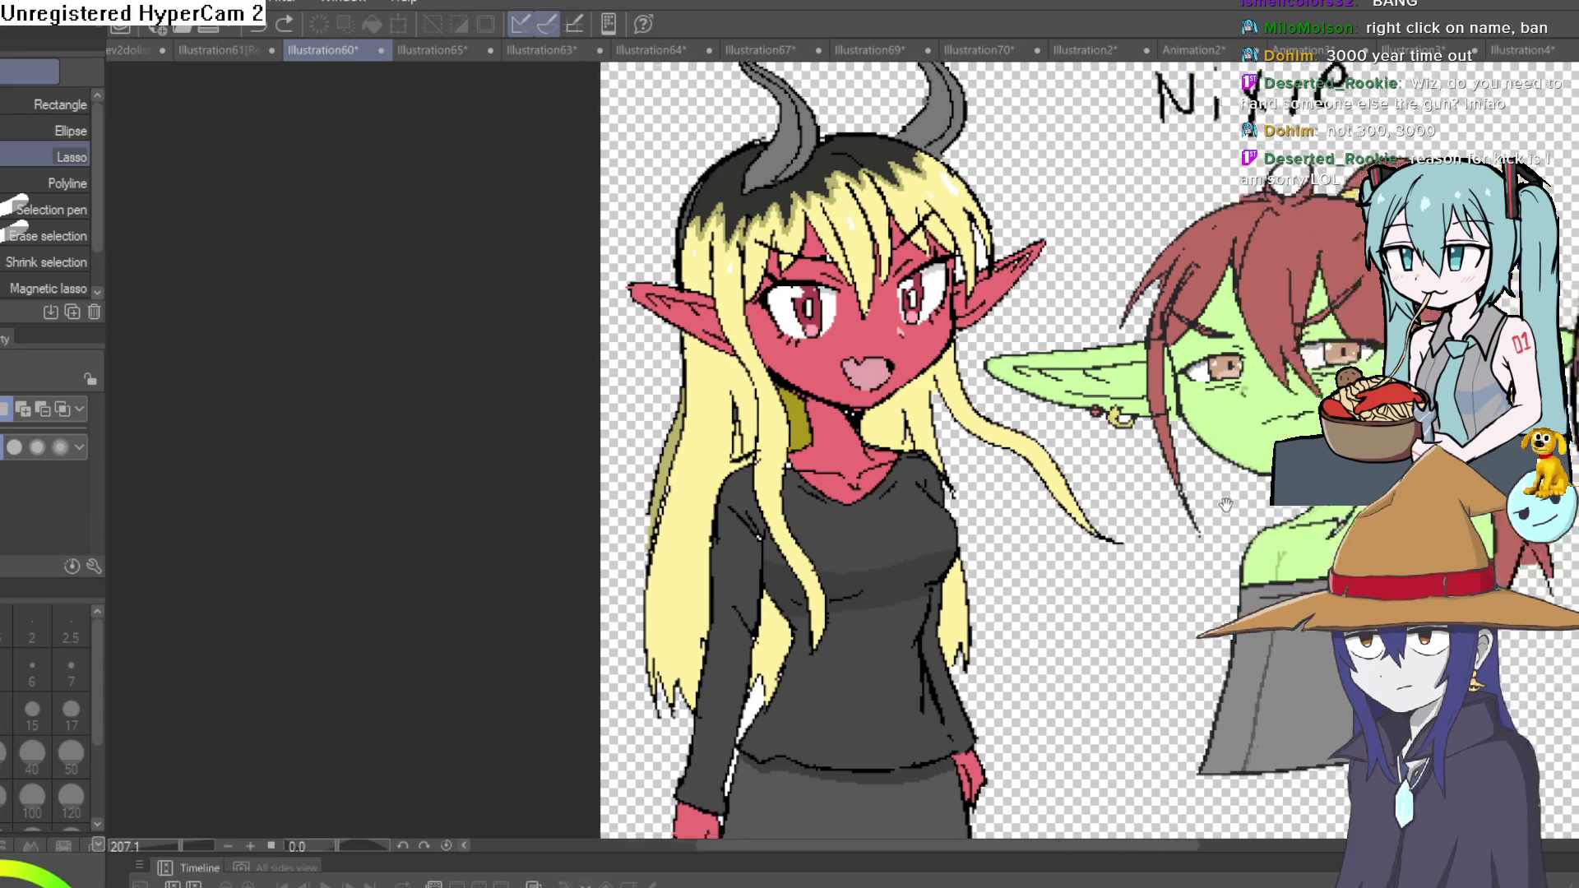
{"action": "scroll", "coordinate": [968, 476], "scroll_direction": "right", "scroll_amount": 5}
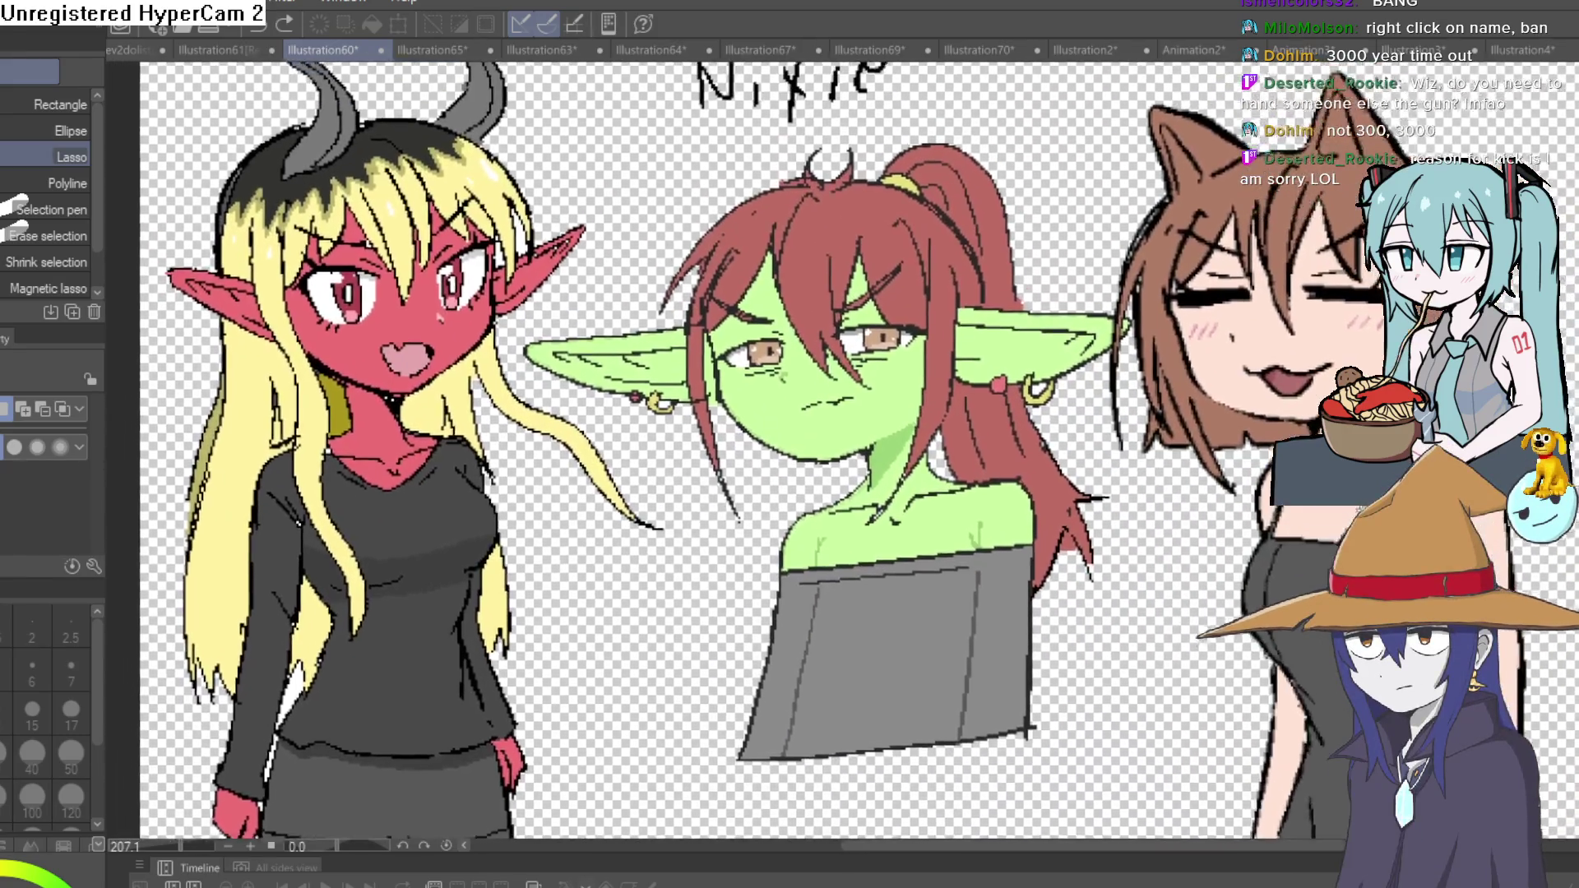
{"action": "scroll", "coordinate": [802, 444], "scroll_direction": "right", "scroll_amount": 2}
{"action": "scroll", "coordinate": [802, 444], "scroll_direction": "up", "scroll_amount": 1}
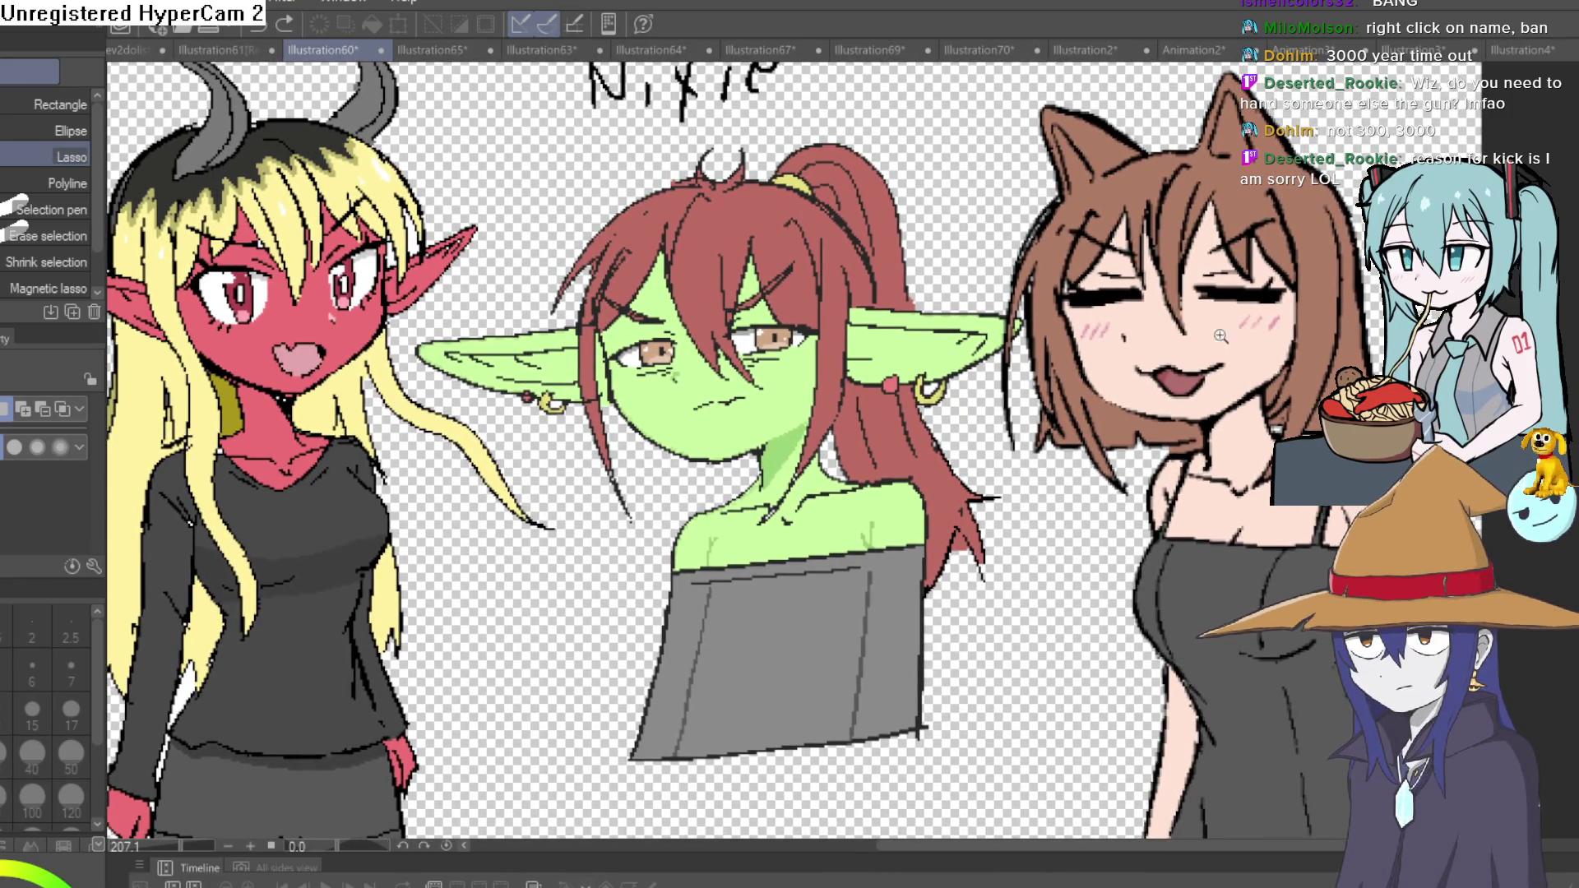
{"action": "scroll", "coordinate": [1219, 354], "scroll_direction": "up", "scroll_amount": 5}
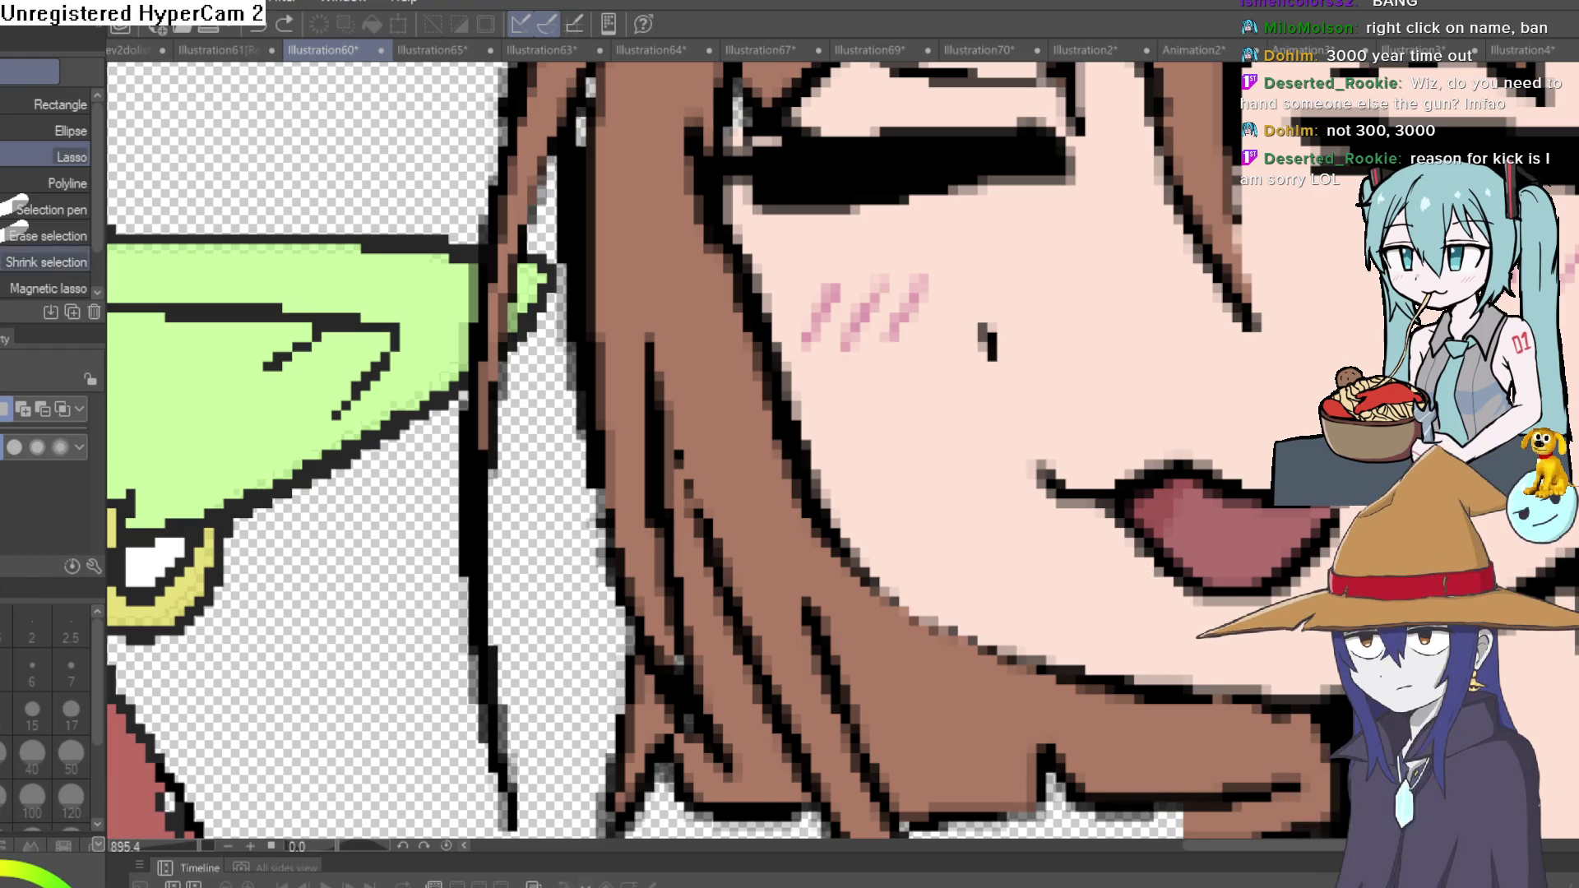
Paint a white marker highlight beside the cat-eared girl's closed eye.
{"action": "key", "text": "p"}
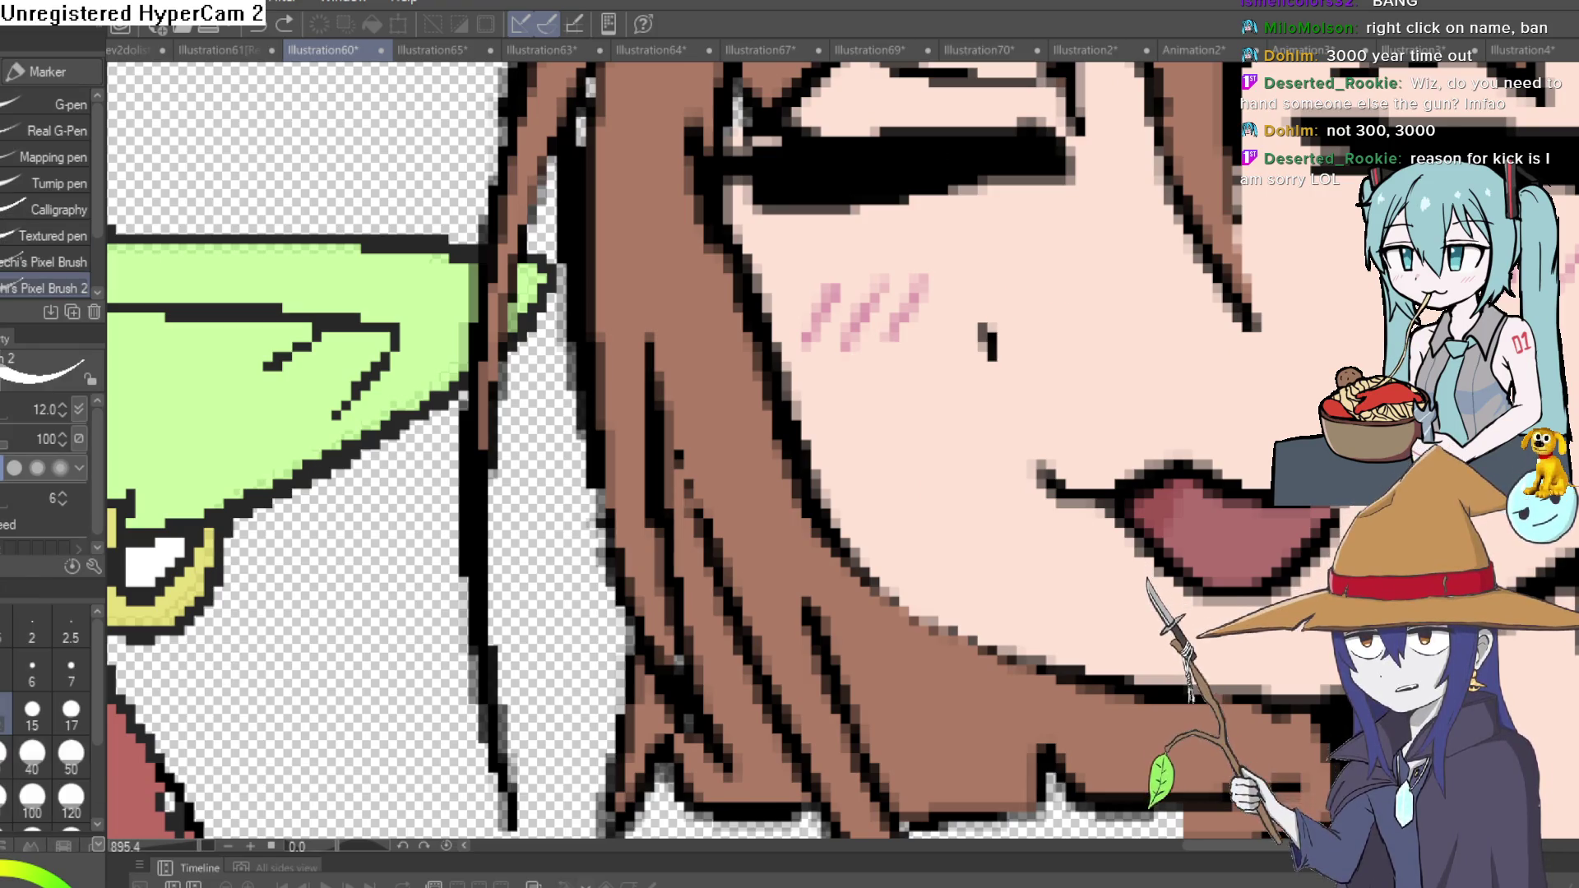
{"action": "left_click_drag", "start_coordinate": [987, 330], "coordinate": [1009, 265]}
{"action": "scroll", "coordinate": [1203, 300], "scroll_direction": "down", "scroll_amount": 2}
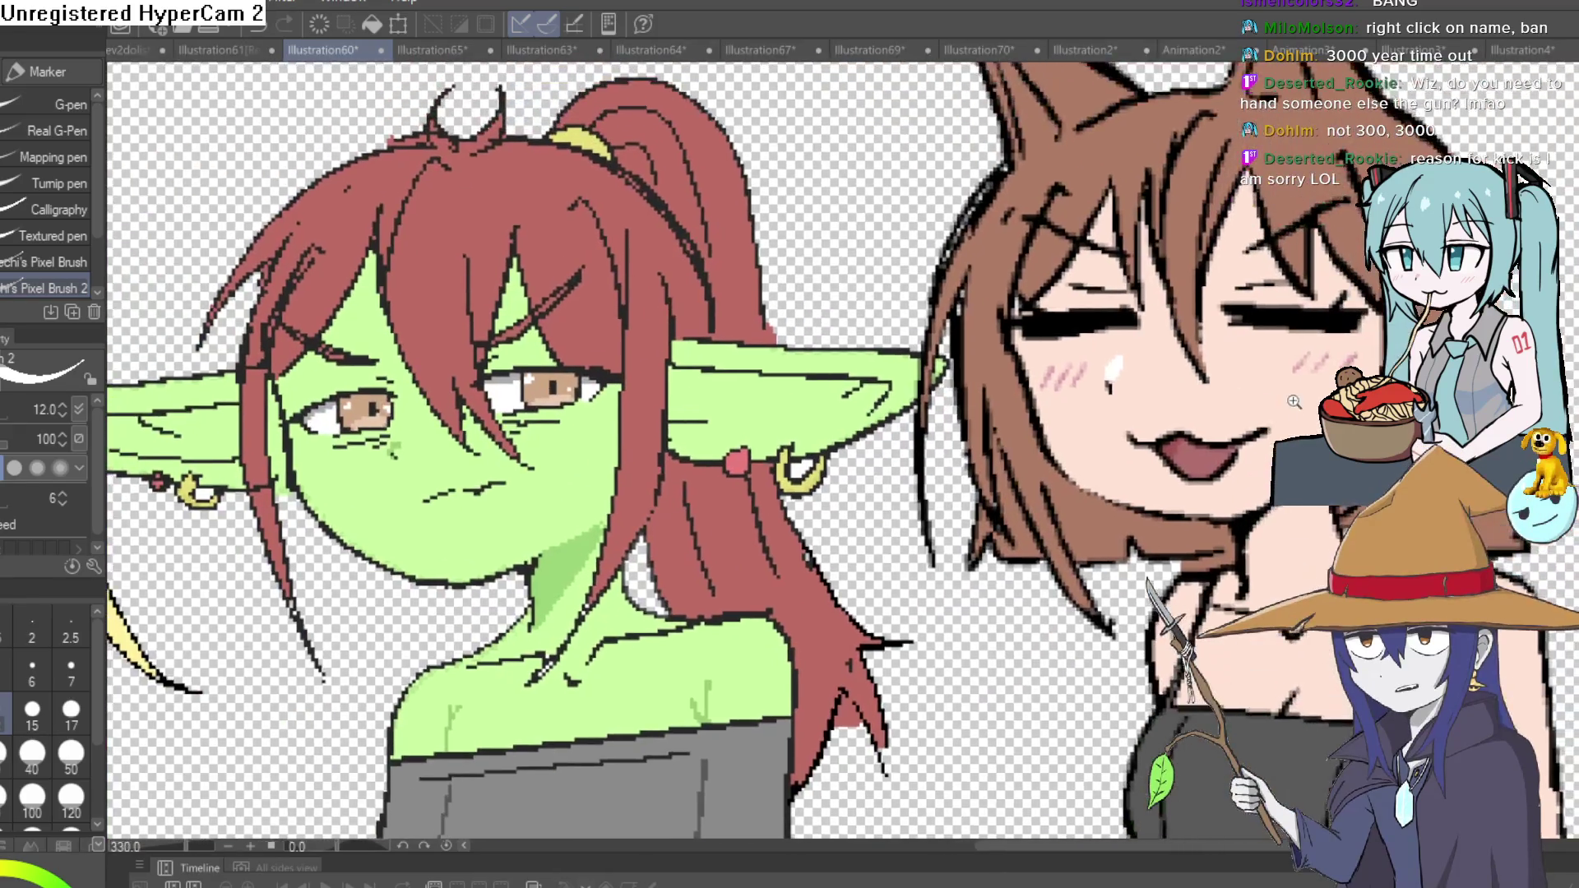
{"action": "scroll", "coordinate": [1202, 300], "scroll_direction": "down", "scroll_amount": 2}
{"action": "scroll", "coordinate": [1203, 301], "scroll_direction": "up", "scroll_amount": 3}
{"action": "scroll", "coordinate": [1203, 300], "scroll_direction": "up", "scroll_amount": 3}
{"action": "scroll", "coordinate": [1202, 300], "scroll_direction": "down", "scroll_amount": 2}
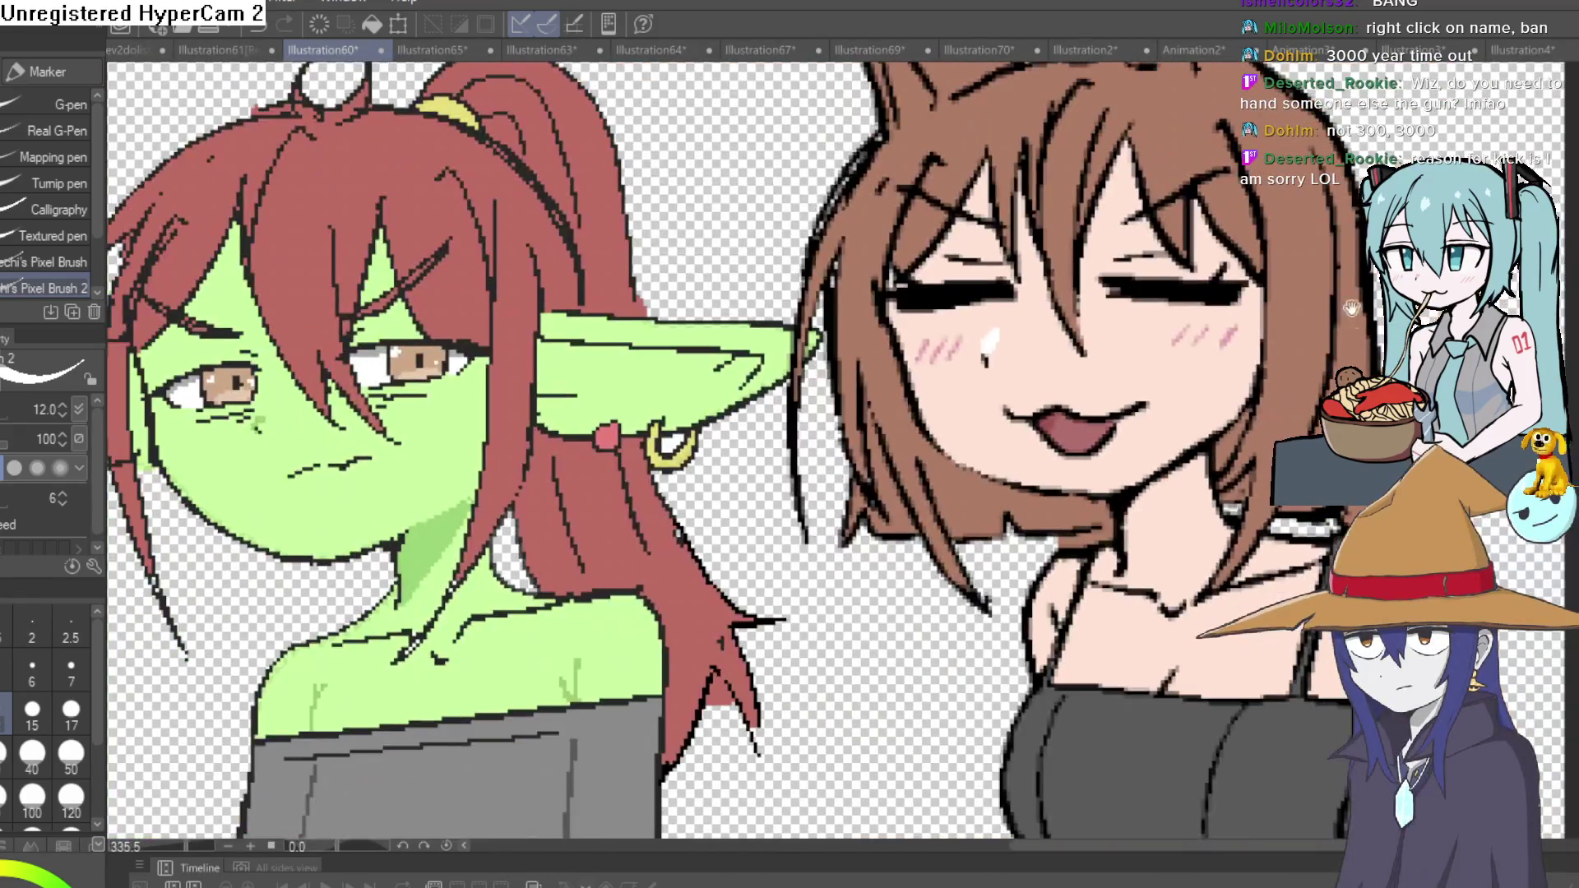
{"action": "scroll", "coordinate": [1203, 300], "scroll_direction": "down", "scroll_amount": 1}
{"action": "scroll", "coordinate": [1203, 300], "scroll_direction": "up", "scroll_amount": 1}
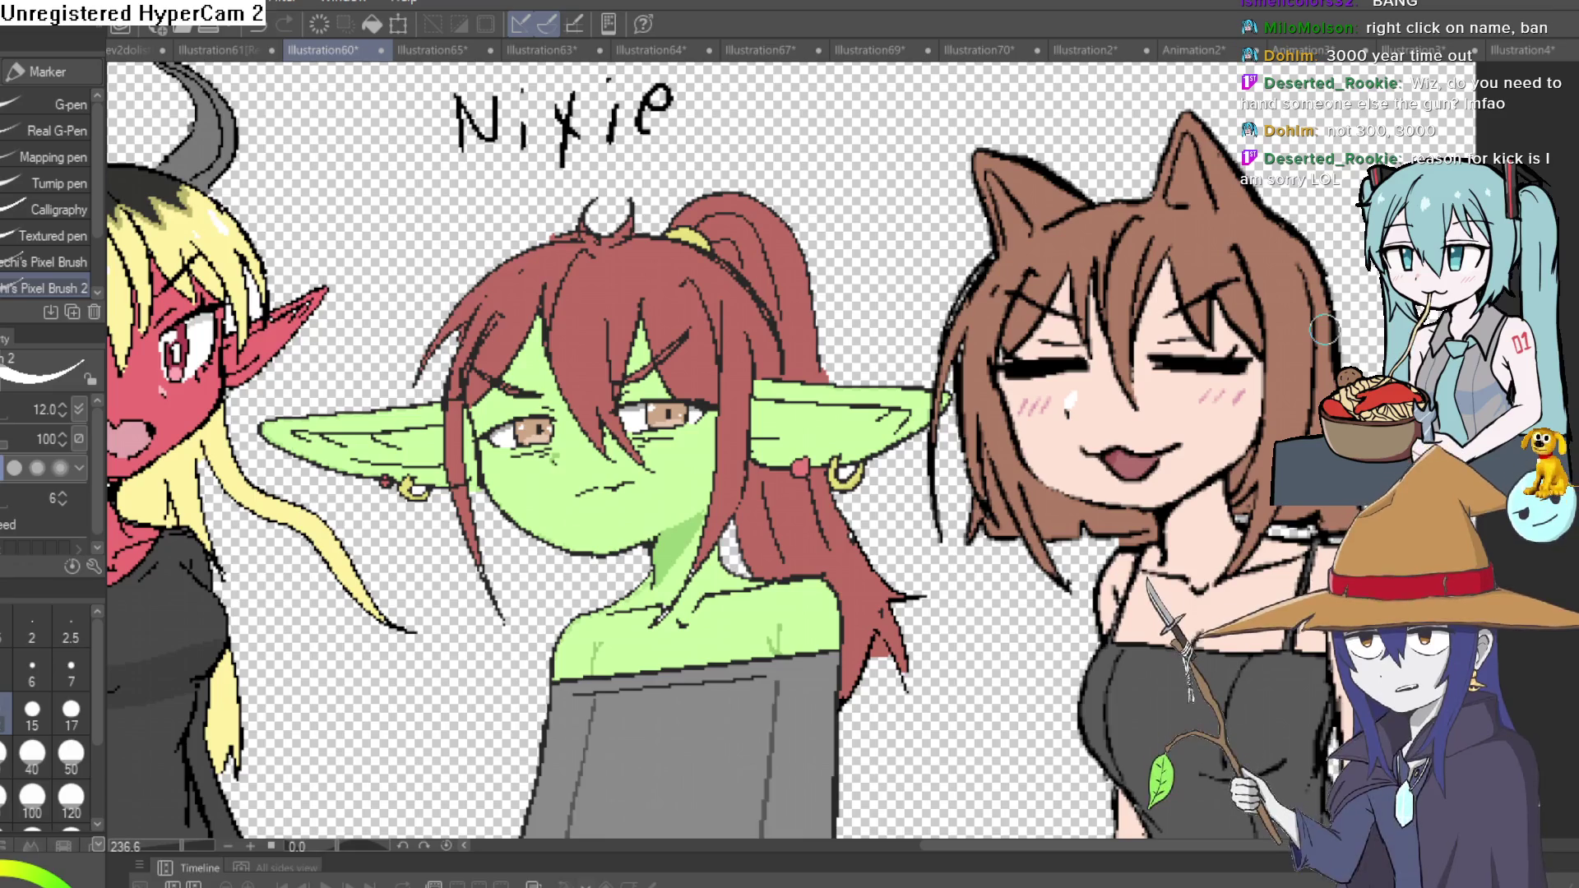
{"action": "scroll", "coordinate": [1150, 503], "scroll_direction": "down", "scroll_amount": 1}
{"action": "scroll", "coordinate": [1150, 504], "scroll_direction": "down", "scroll_amount": 1}
{"action": "scroll", "coordinate": [1151, 503], "scroll_direction": "up", "scroll_amount": 1}
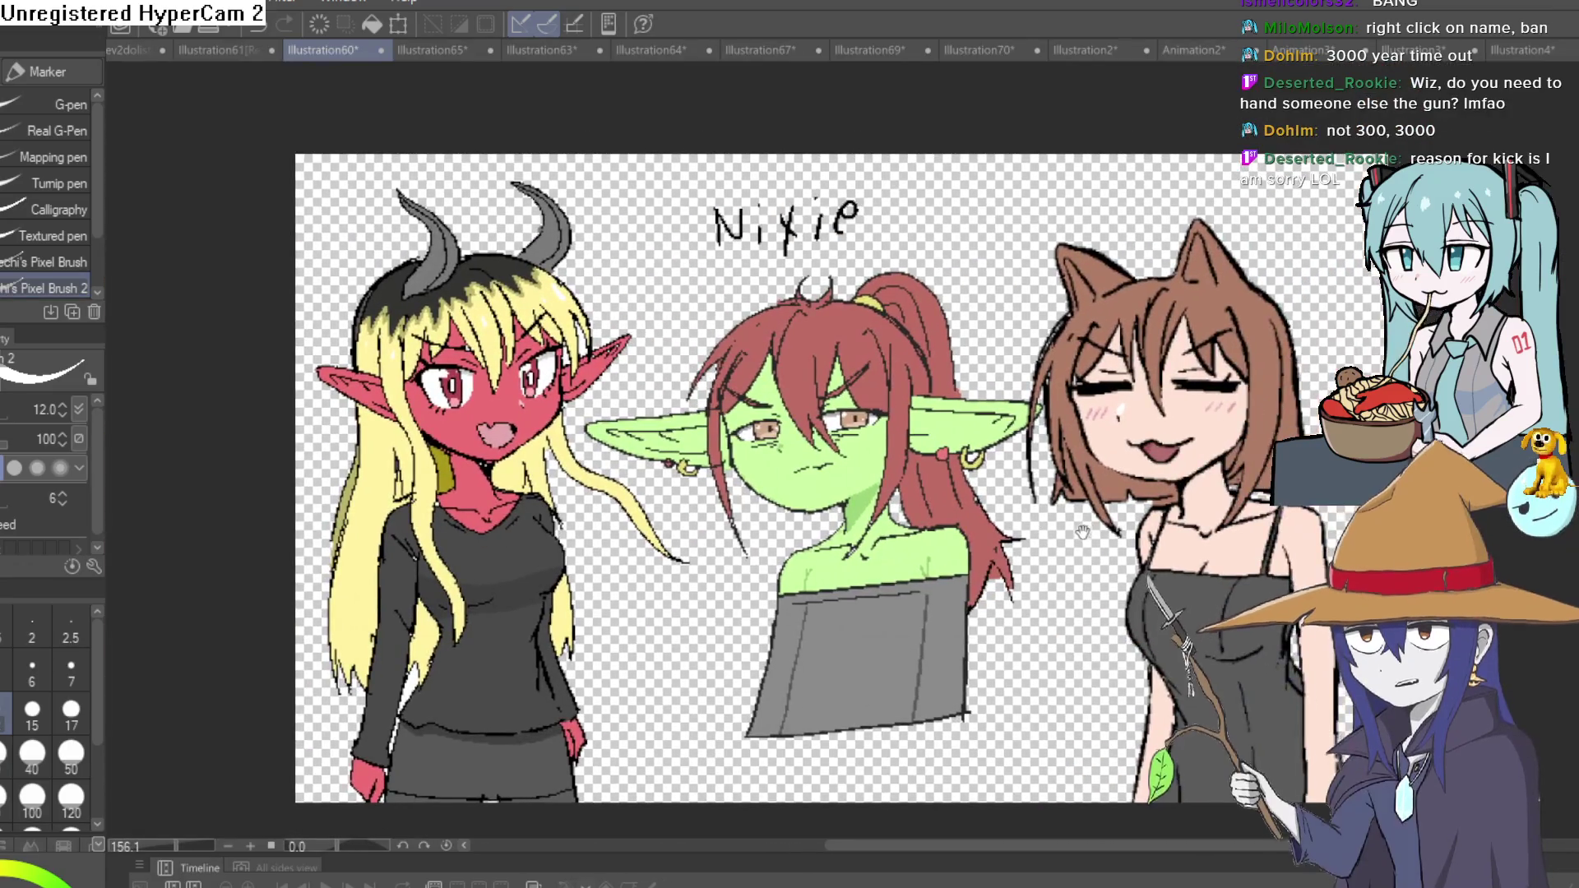
{"action": "scroll", "coordinate": [1136, 509], "scroll_direction": "up", "scroll_amount": 1}
{"action": "scroll", "coordinate": [1086, 522], "scroll_direction": "up", "scroll_amount": 1}
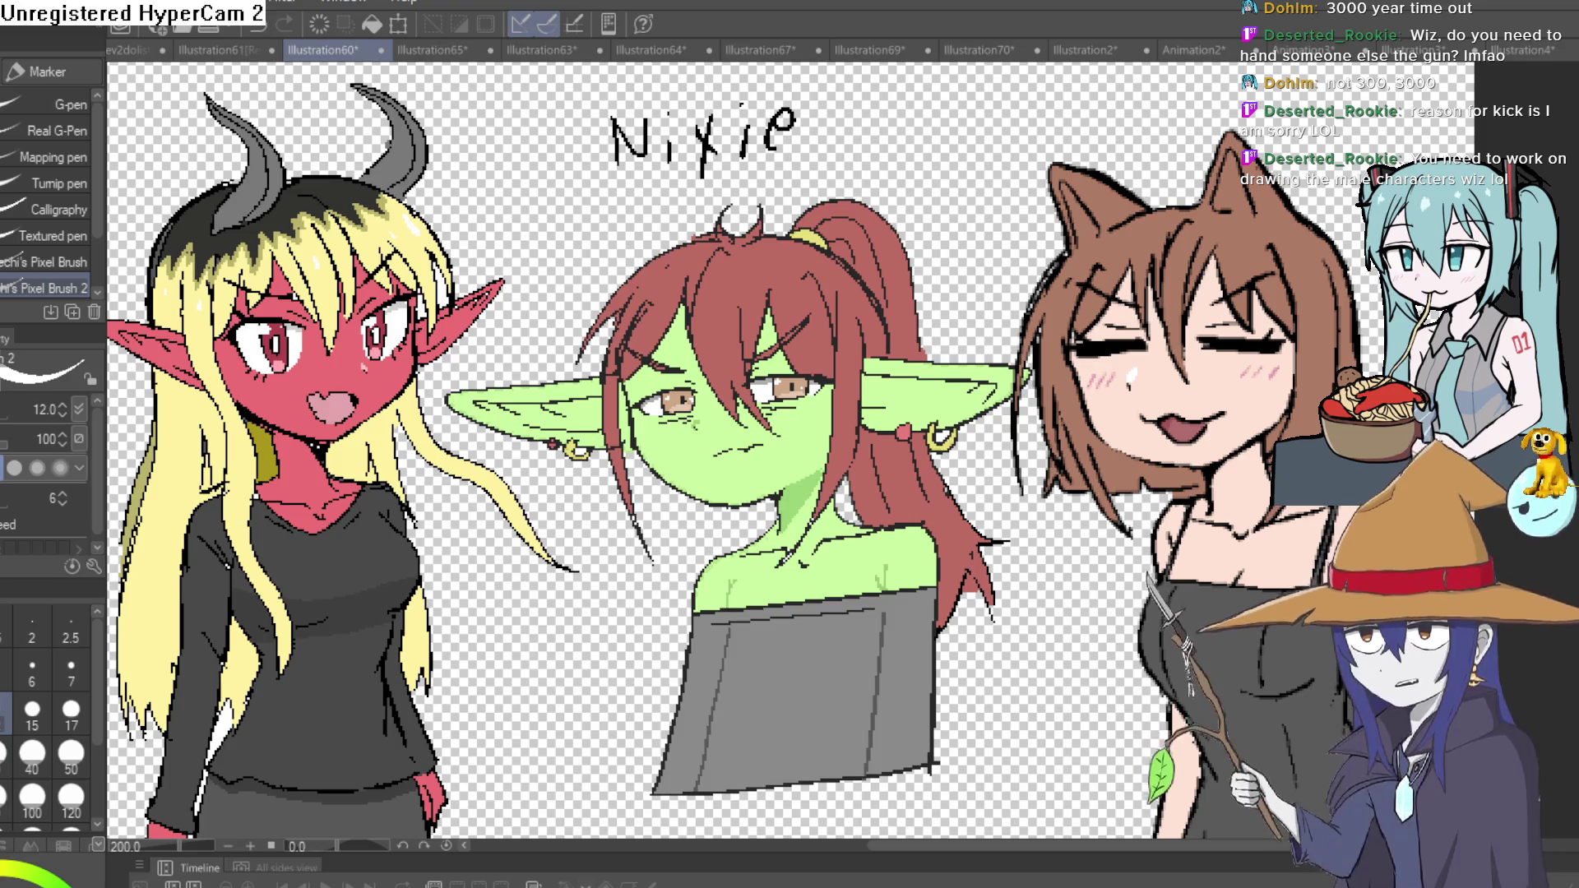
{"action": "left_click", "coordinate": [747, 47]}
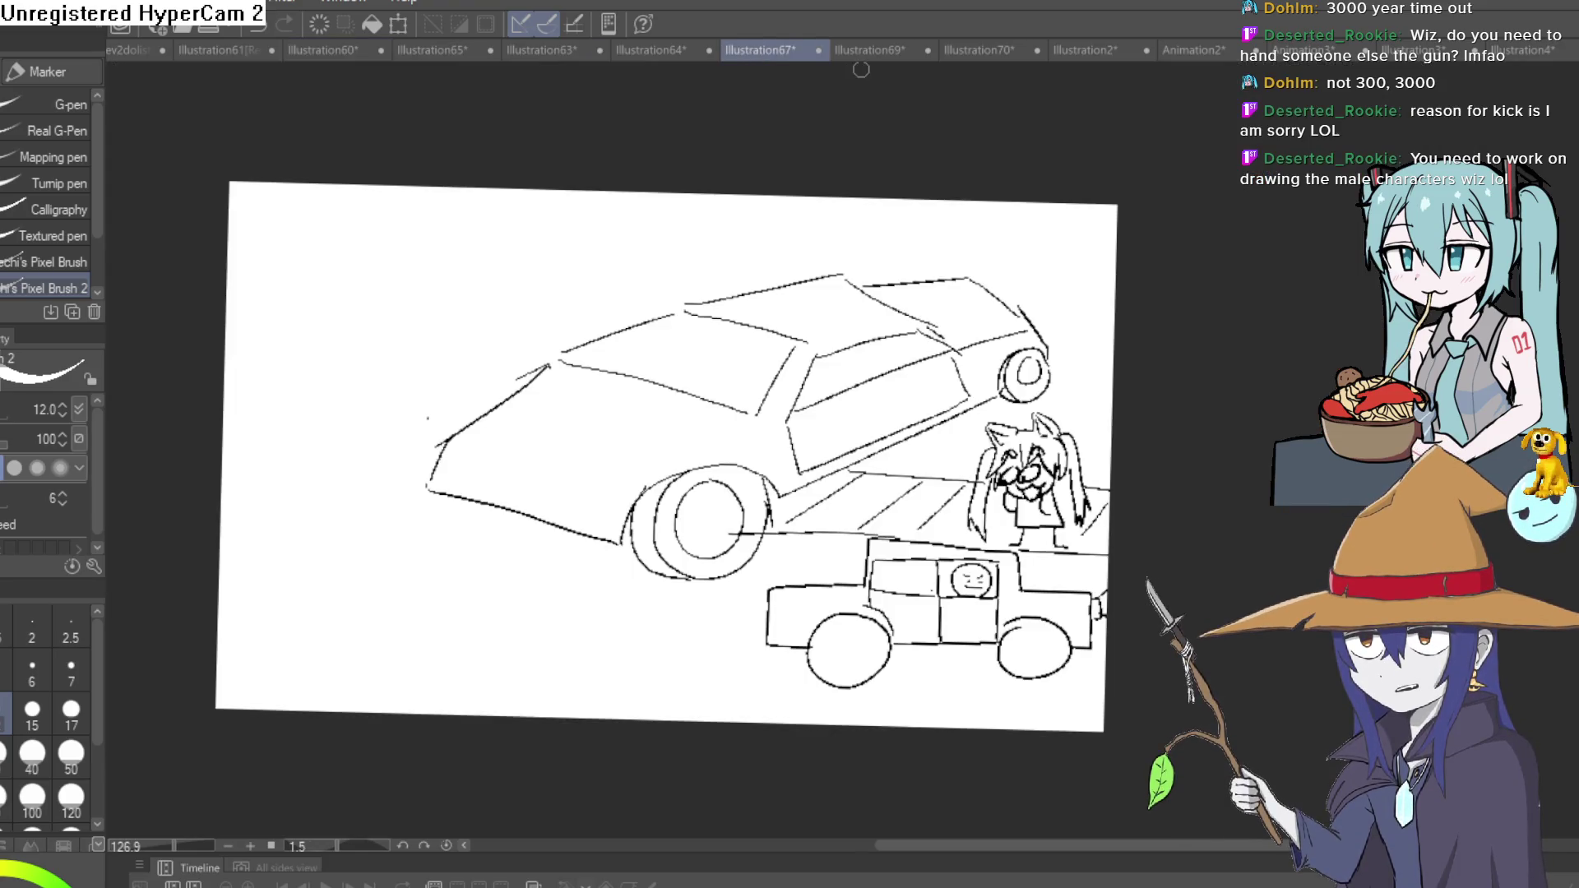
{"action": "left_click", "coordinate": [876, 49]}
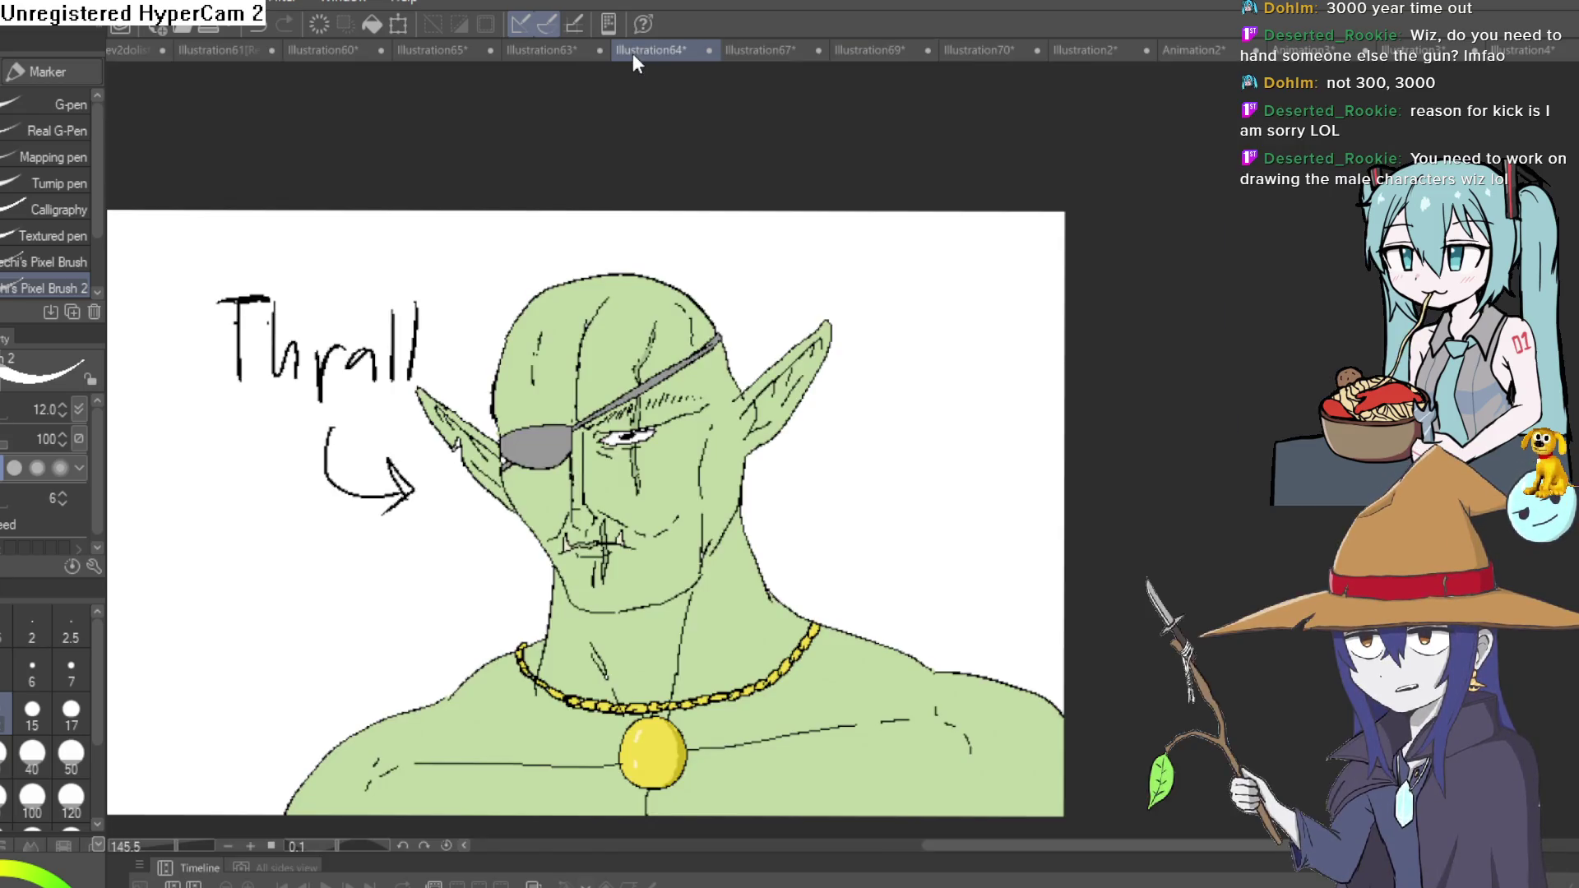
{"action": "left_click", "coordinate": [633, 53]}
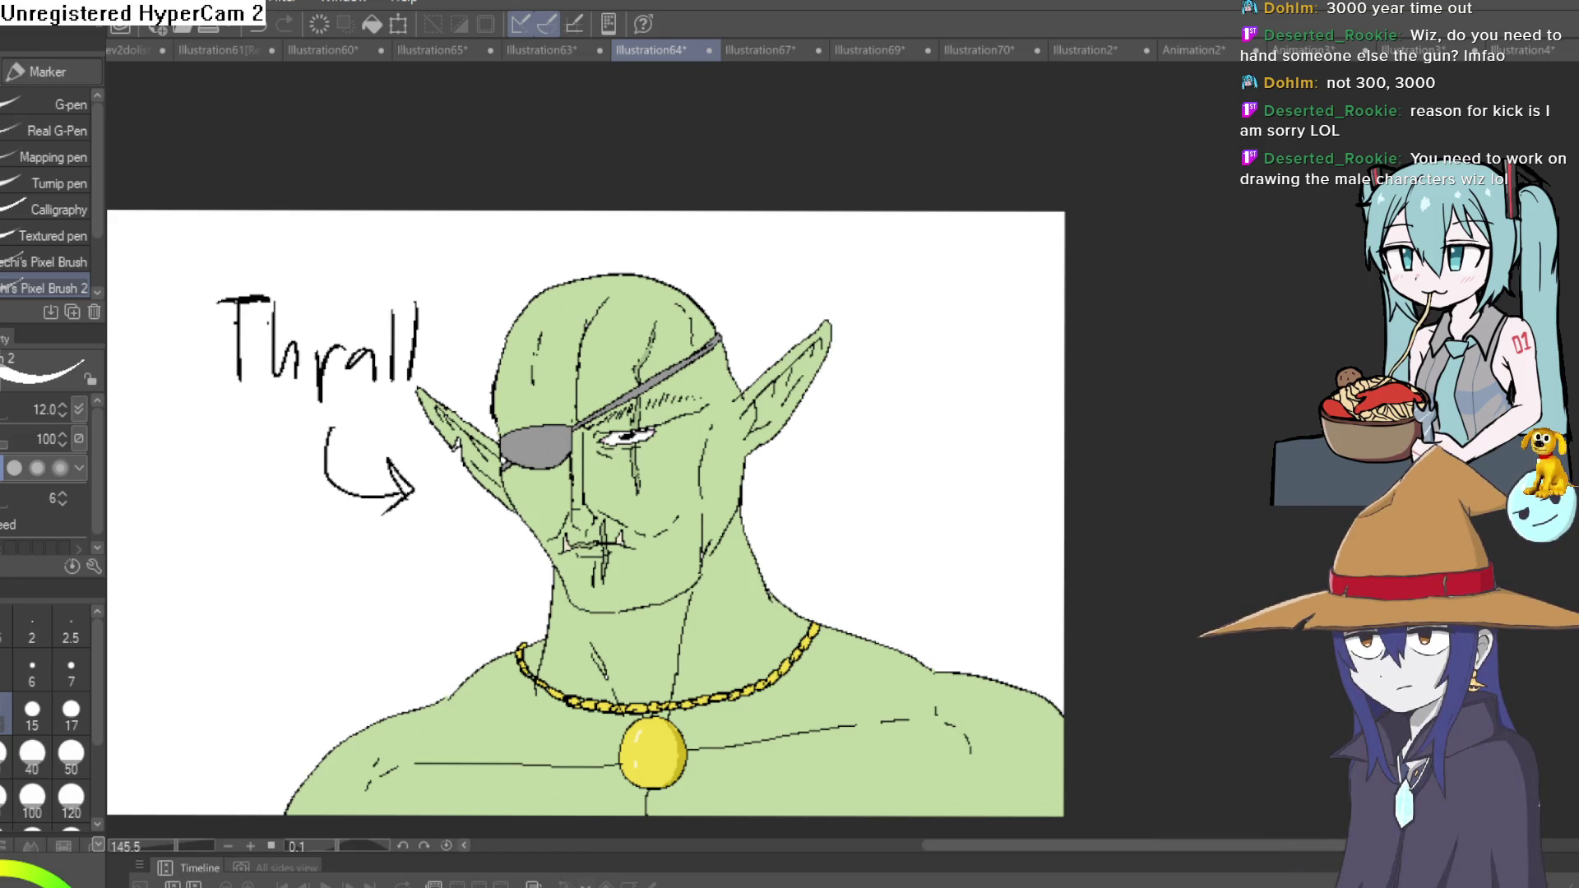
{"action": "left_click", "coordinate": [537, 45]}
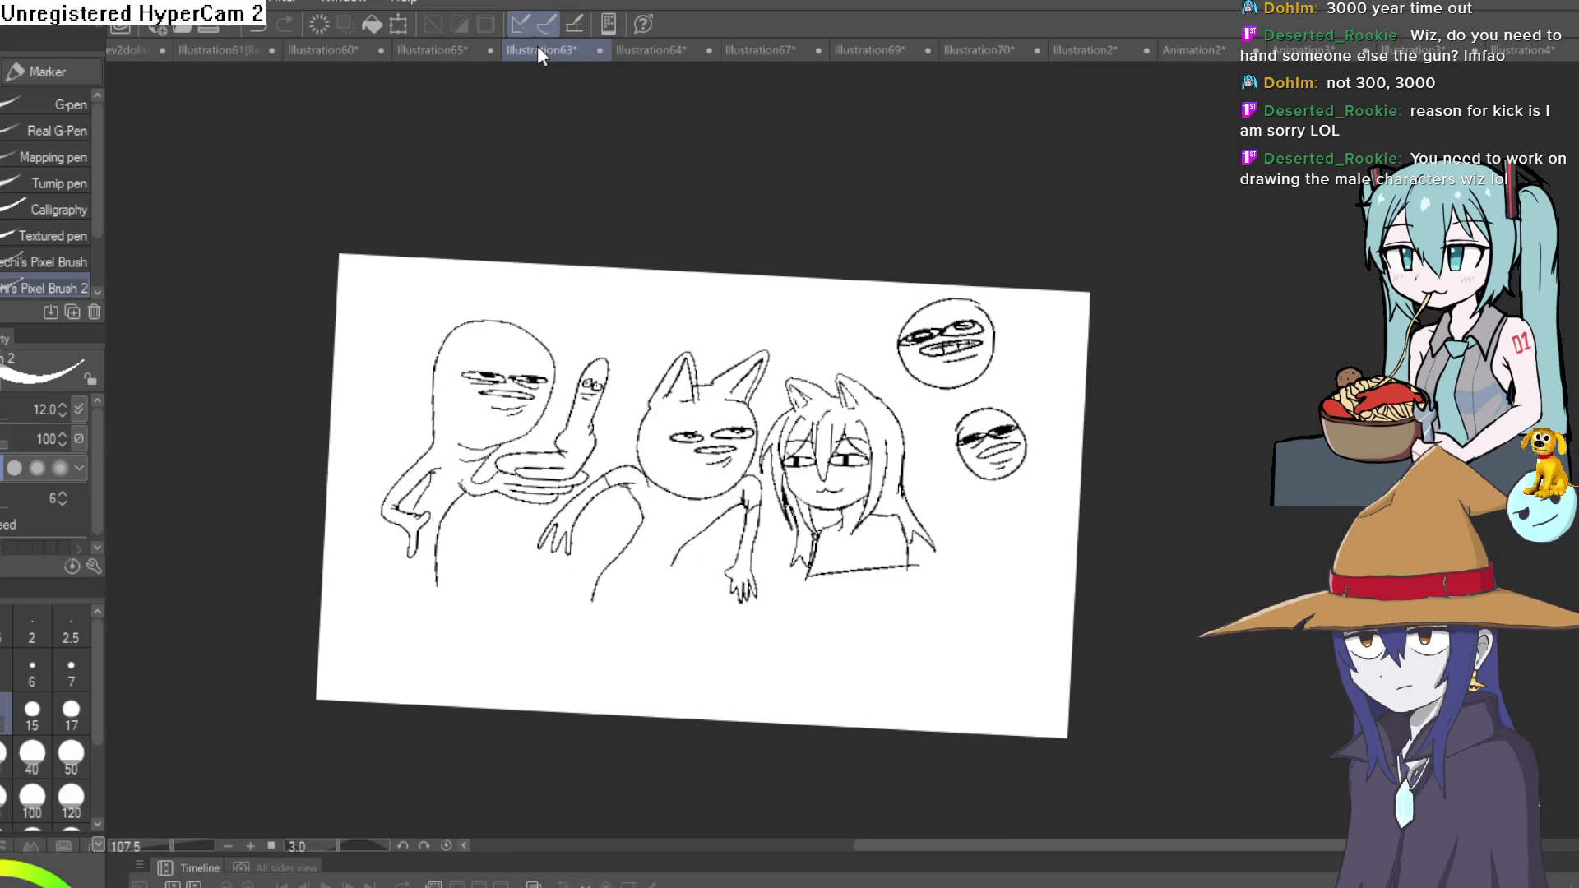
{"action": "left_click", "coordinate": [427, 41]}
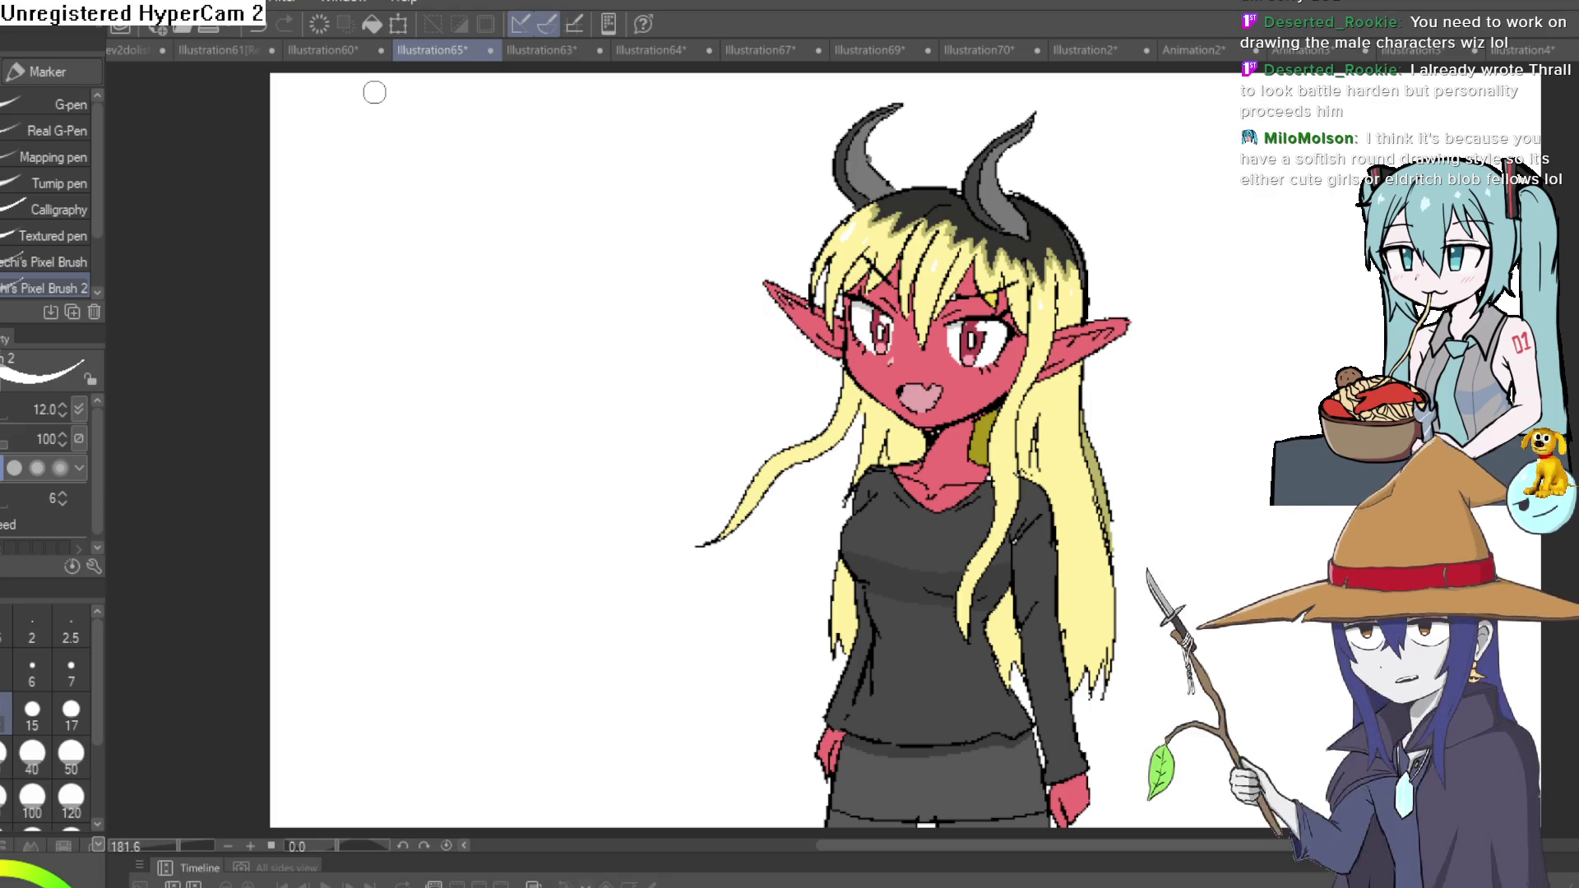
View the Illustration63 rough sketch, then go back to the red demon girl canvas.
{"action": "left_click", "coordinate": [551, 52]}
{"action": "scroll", "coordinate": [458, 335], "scroll_direction": "up", "scroll_amount": 1}
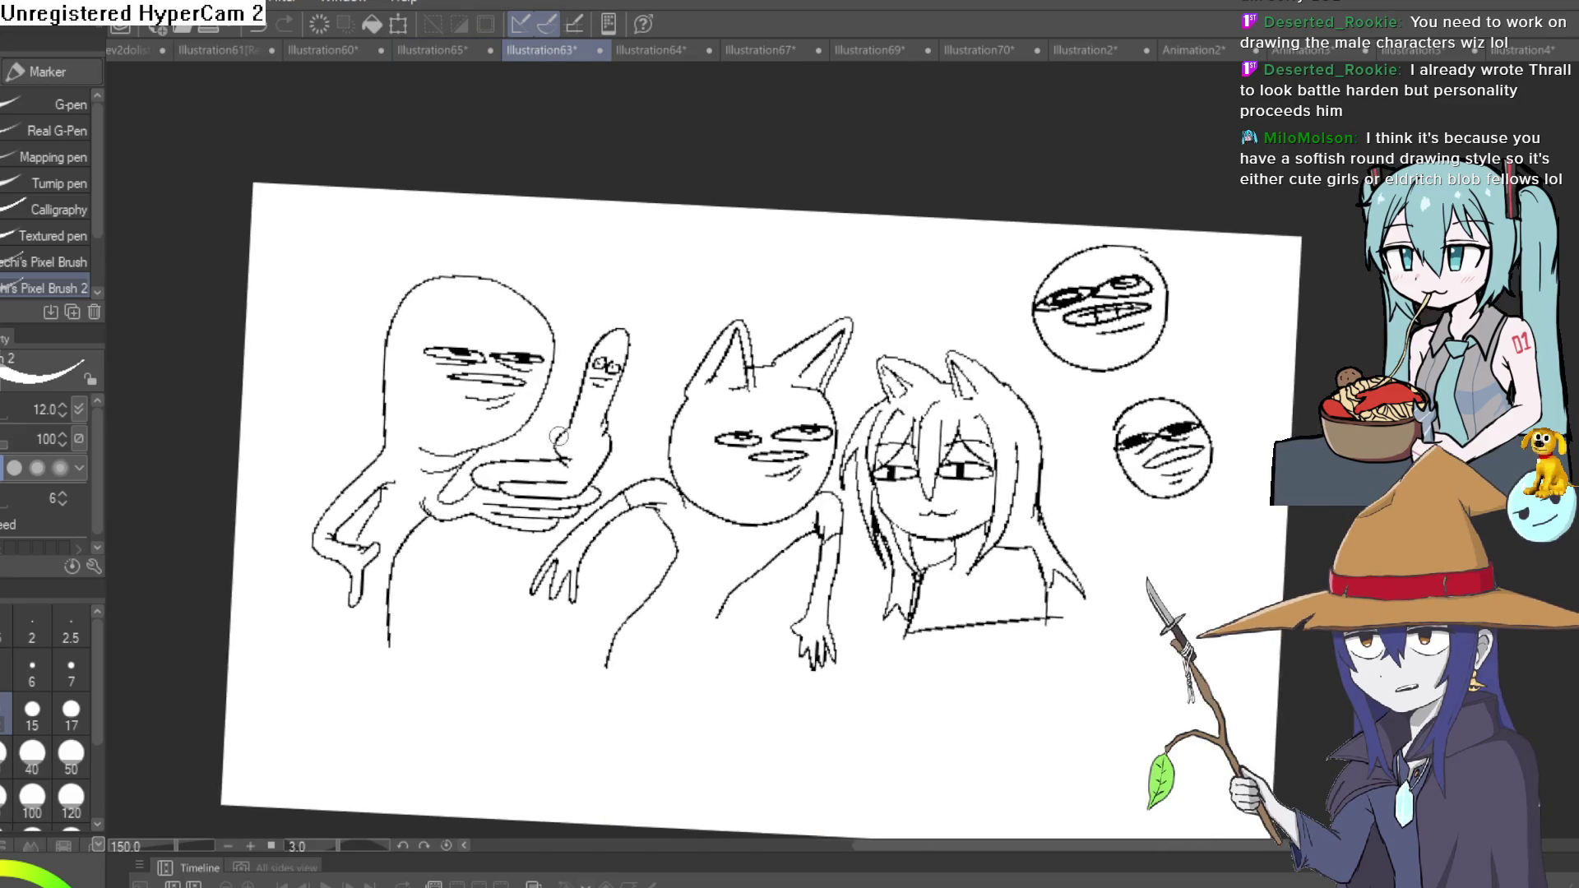
{"action": "scroll", "coordinate": [458, 335], "scroll_direction": "up", "scroll_amount": 2}
{"action": "scroll", "coordinate": [349, 370], "scroll_direction": "up", "scroll_amount": 2}
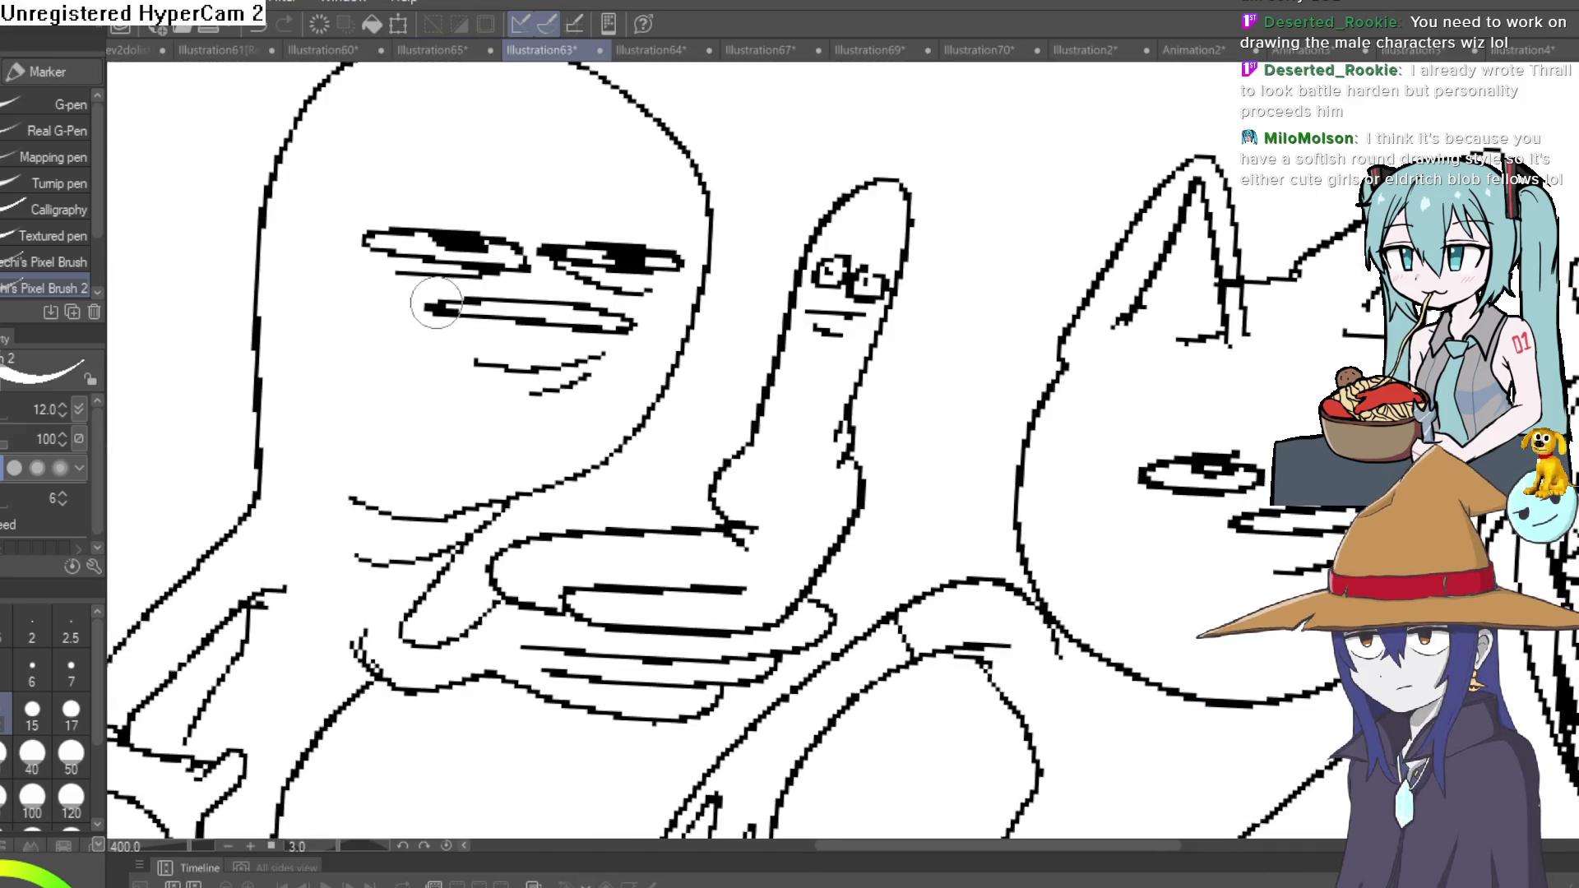
{"action": "scroll", "coordinate": [437, 303], "scroll_direction": "down", "scroll_amount": 2}
{"action": "scroll", "coordinate": [437, 302], "scroll_direction": "up", "scroll_amount": 1}
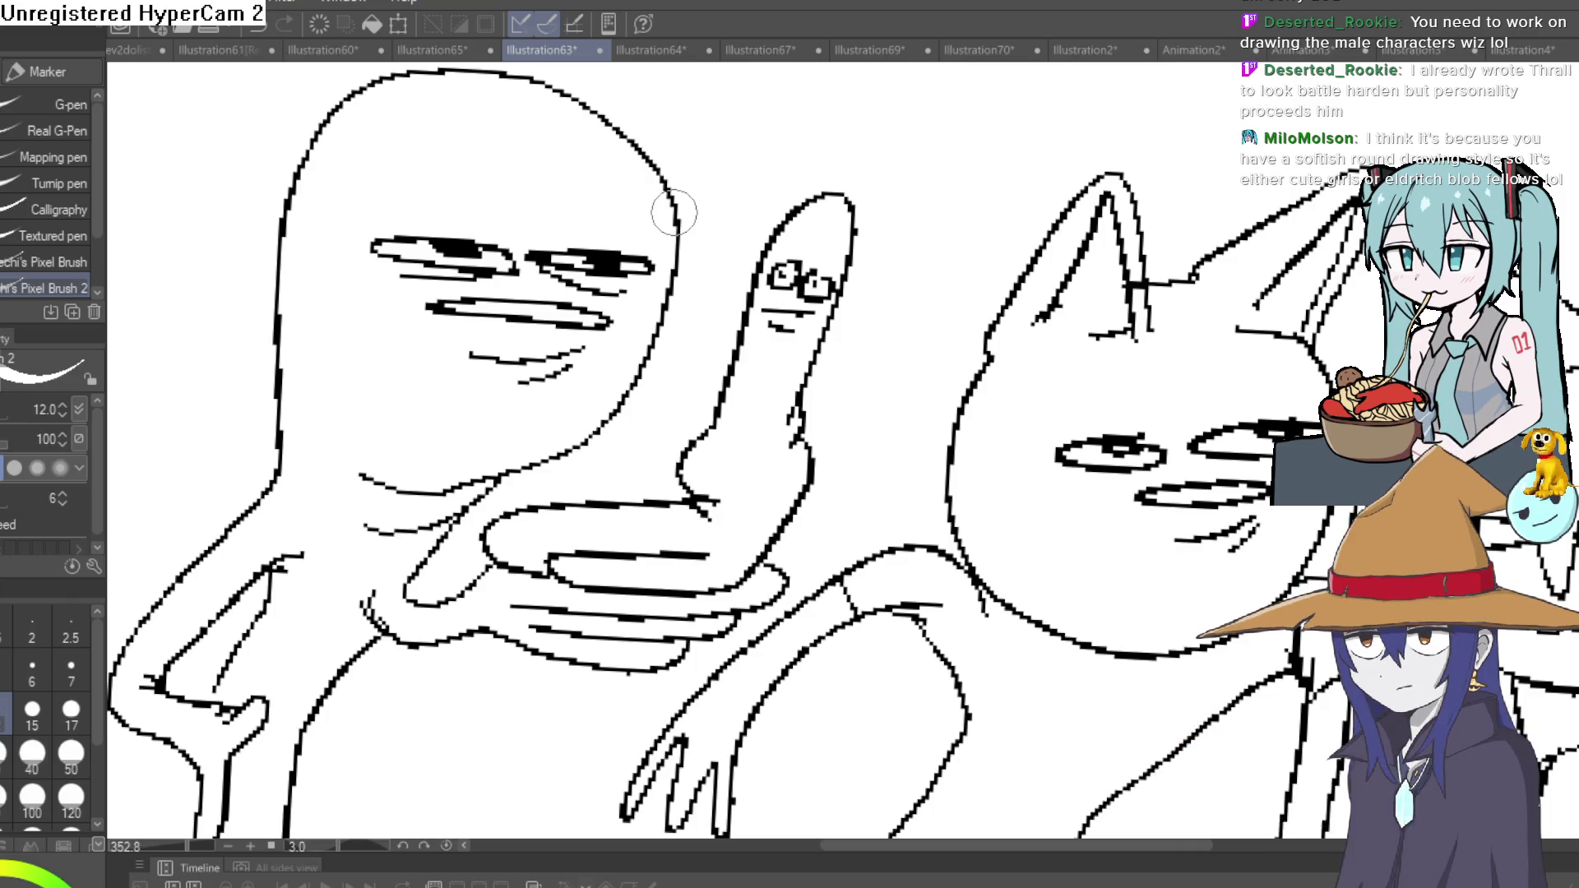
{"action": "scroll", "coordinate": [1160, 350], "scroll_direction": "down", "scroll_amount": 3}
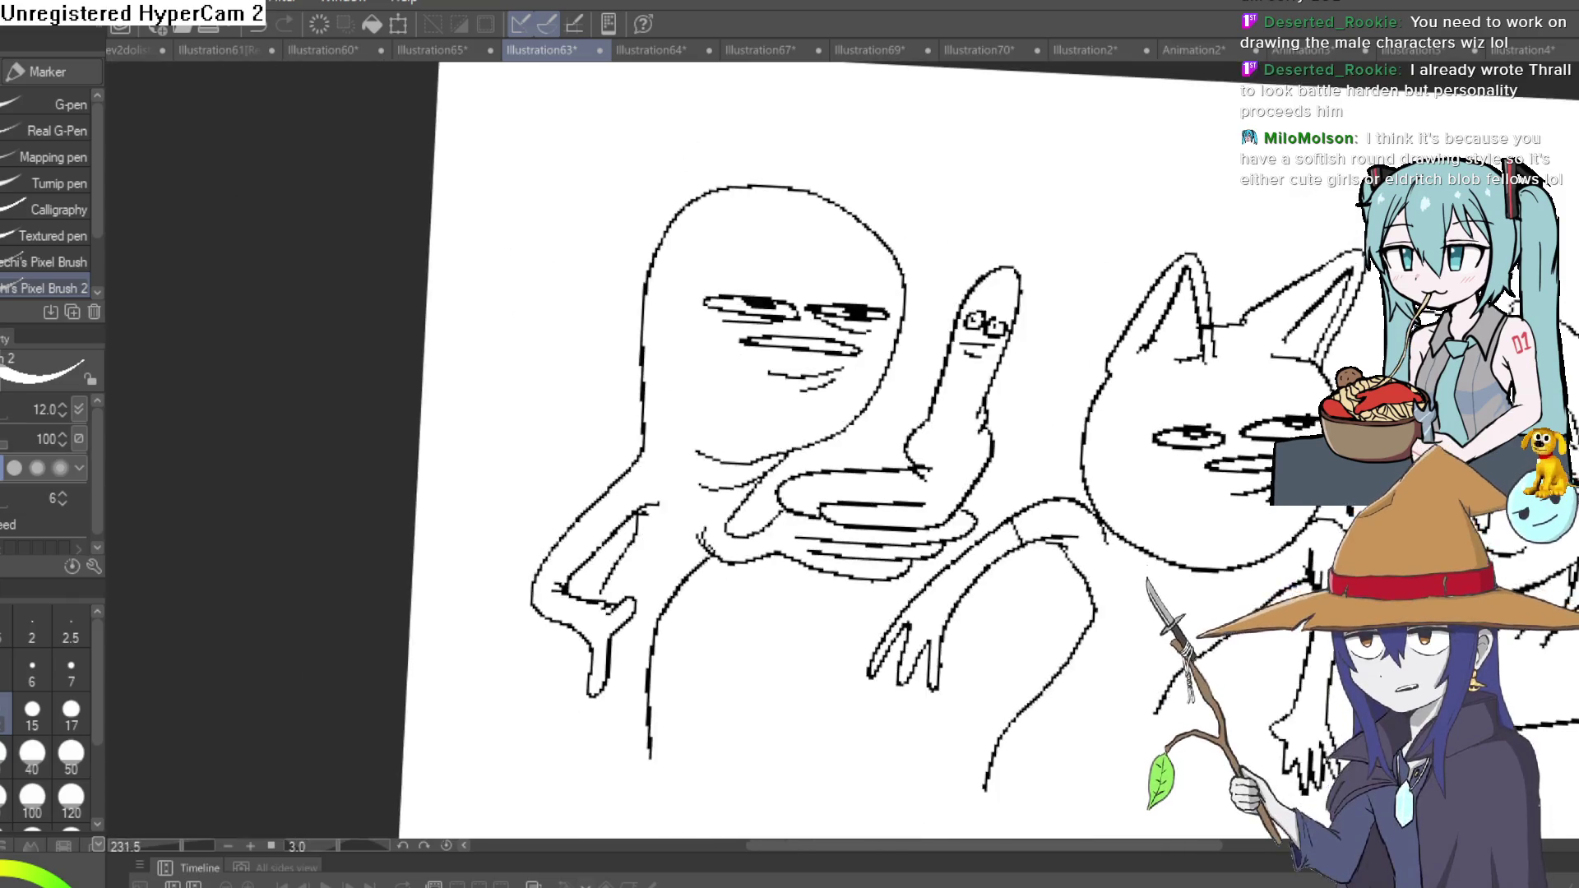
{"action": "scroll", "coordinate": [1160, 350], "scroll_direction": "up", "scroll_amount": 2}
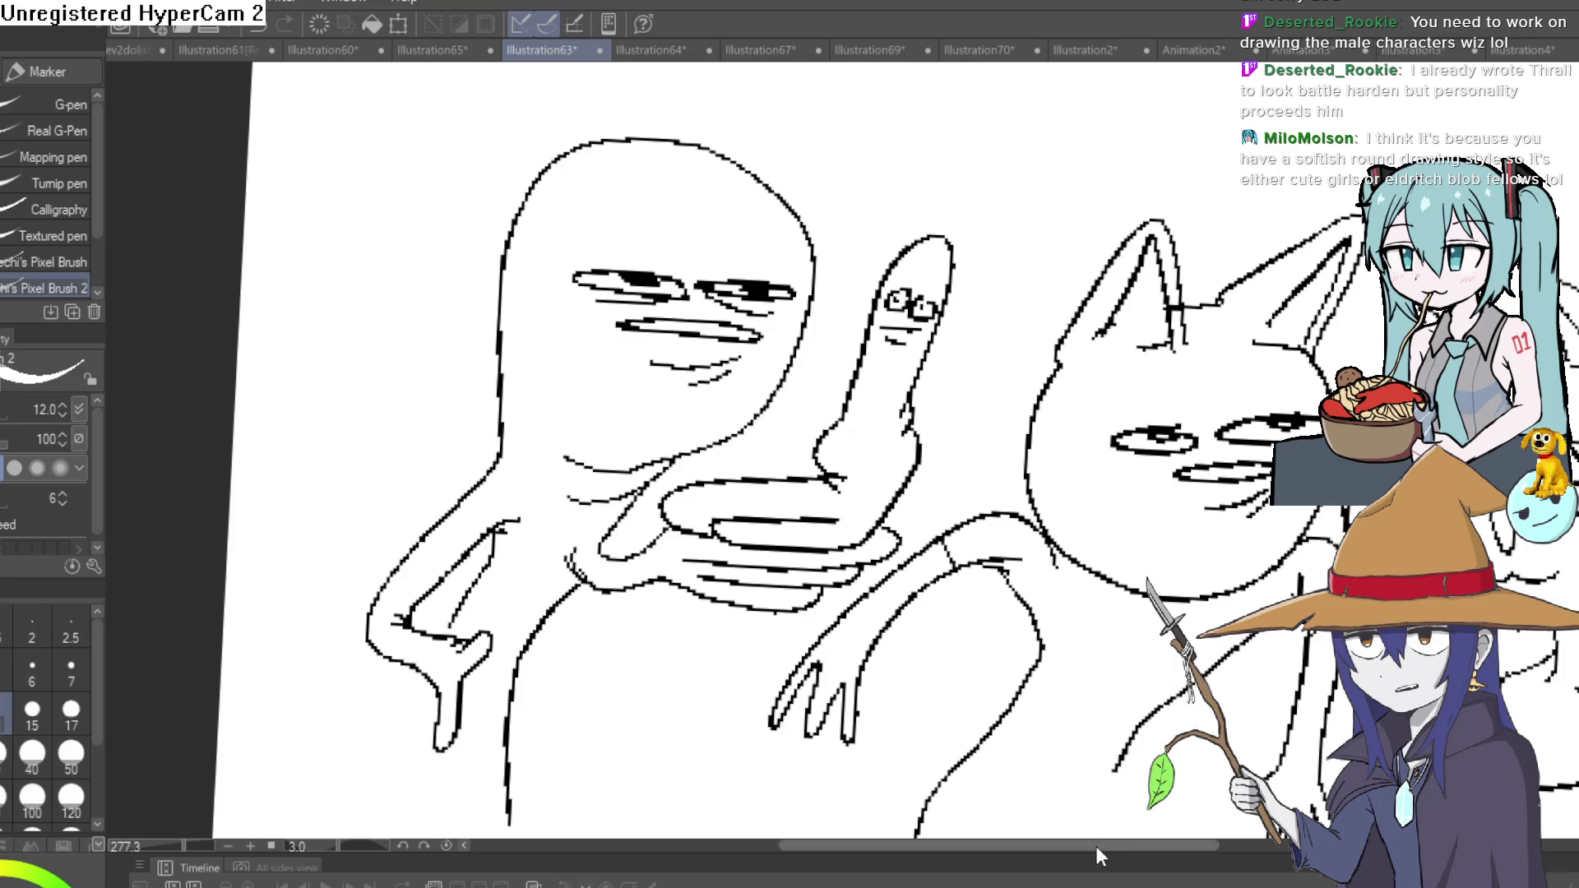
{"action": "left_click_drag", "start_coordinate": [1096, 845], "coordinate": [1264, 843]}
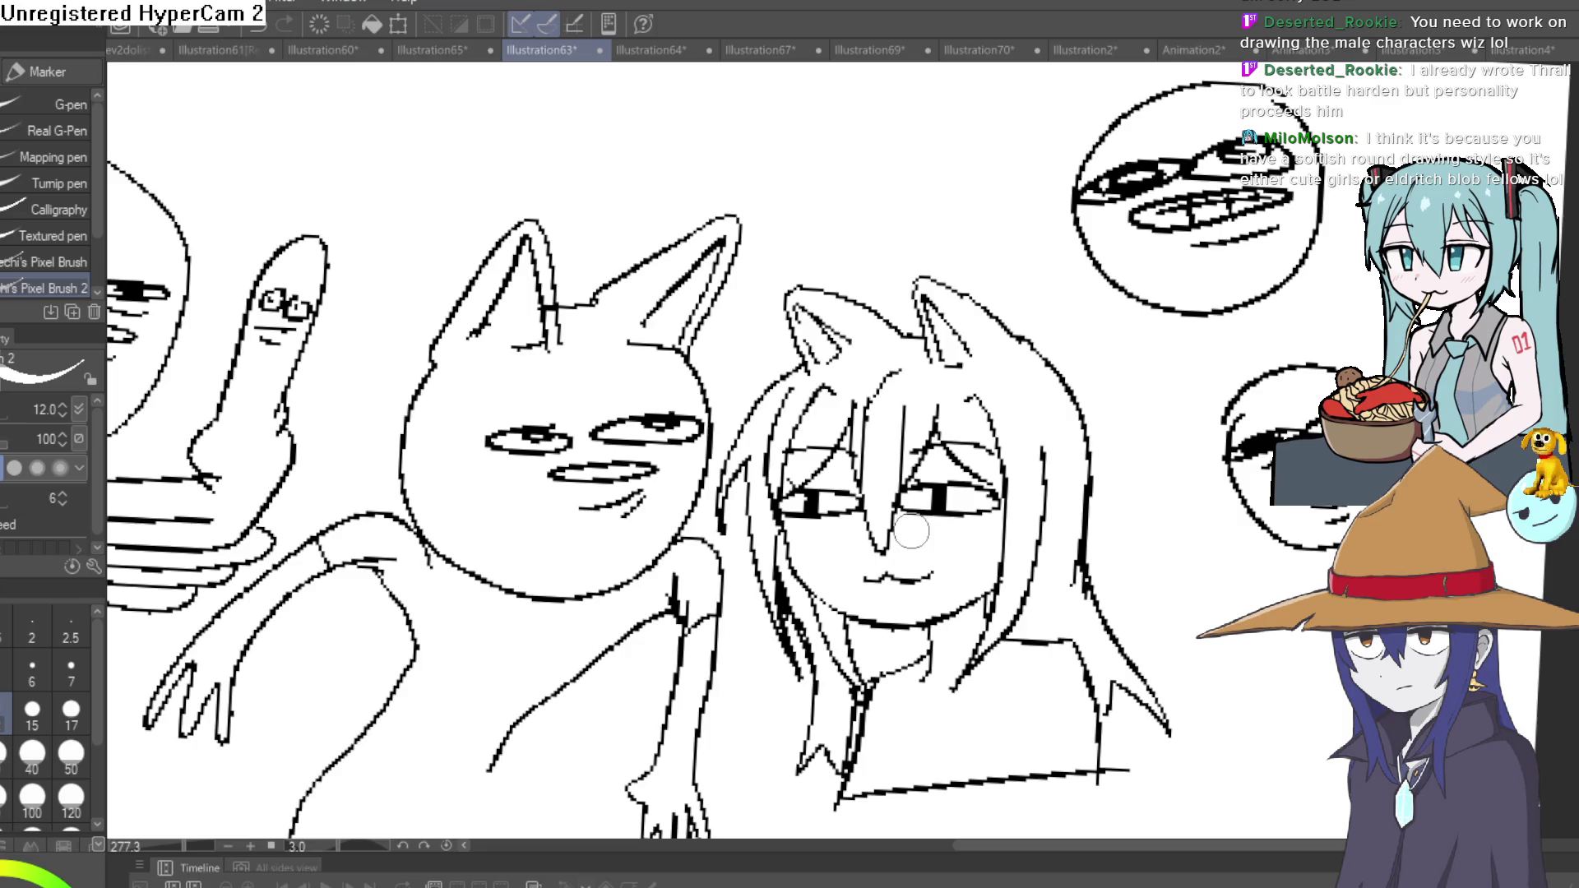
{"action": "left_click", "coordinate": [446, 52]}
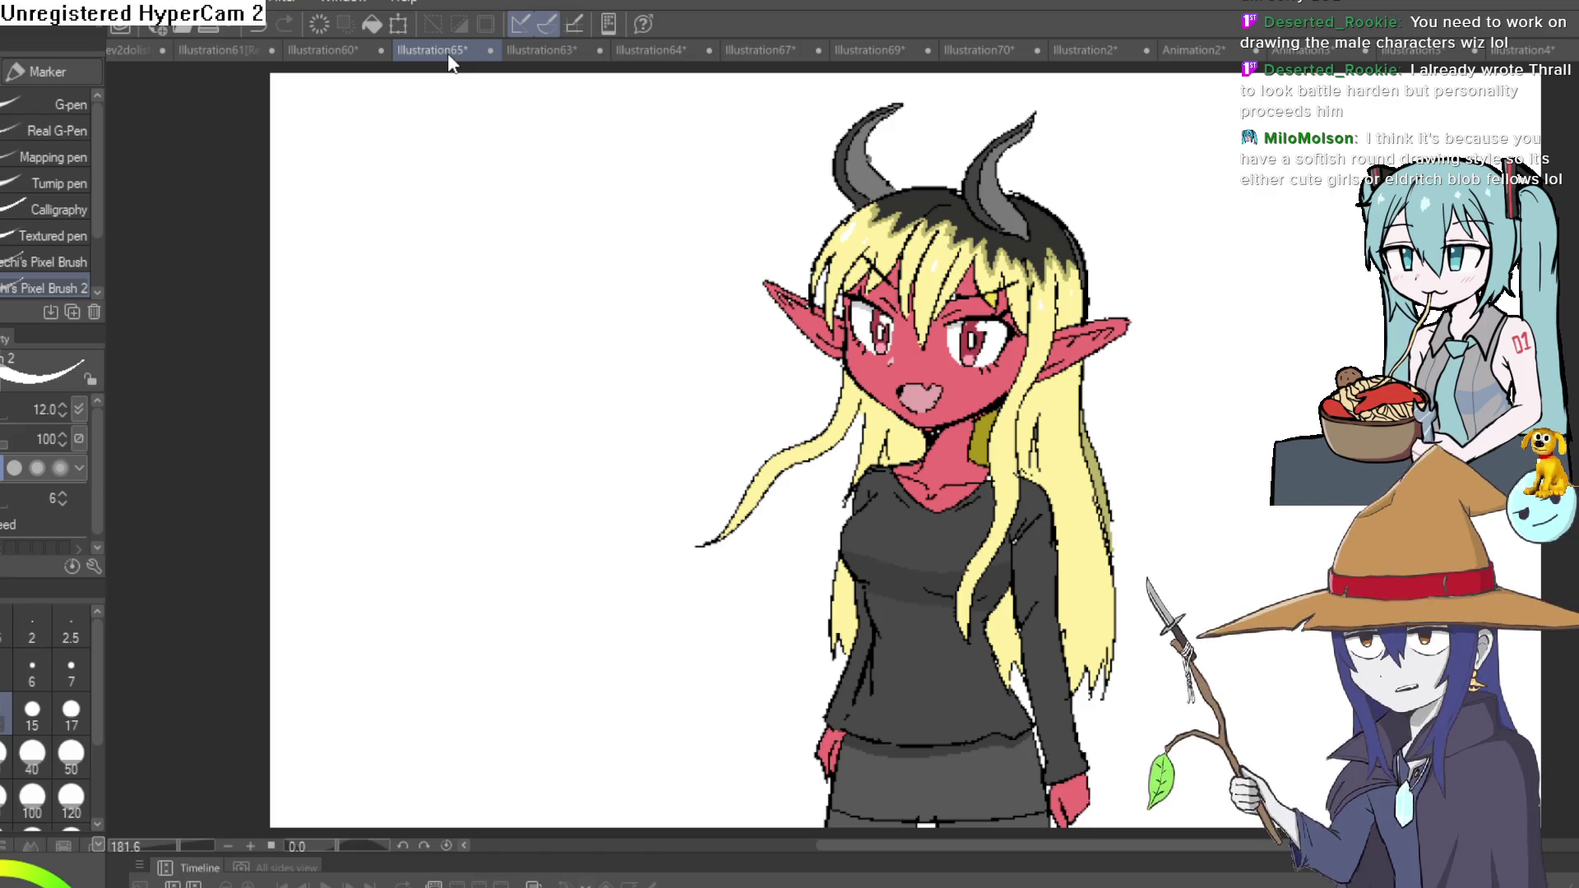
Switch through the three-girl canvas to the Illustration61 restored sketch canvas.
{"action": "left_click", "coordinate": [348, 48]}
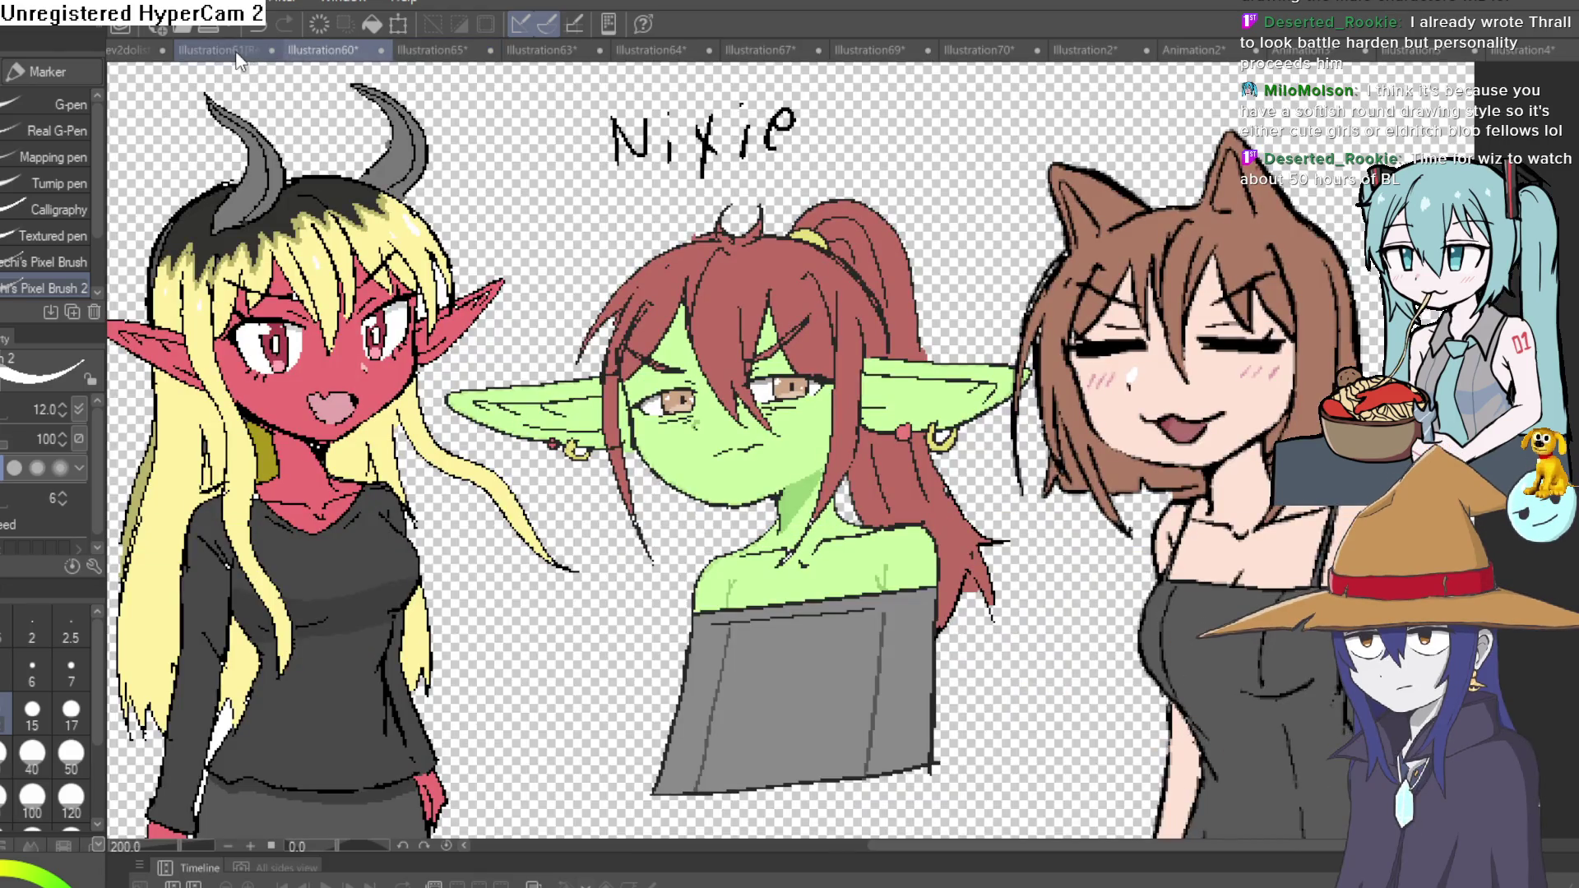
{"action": "left_click", "coordinate": [236, 51]}
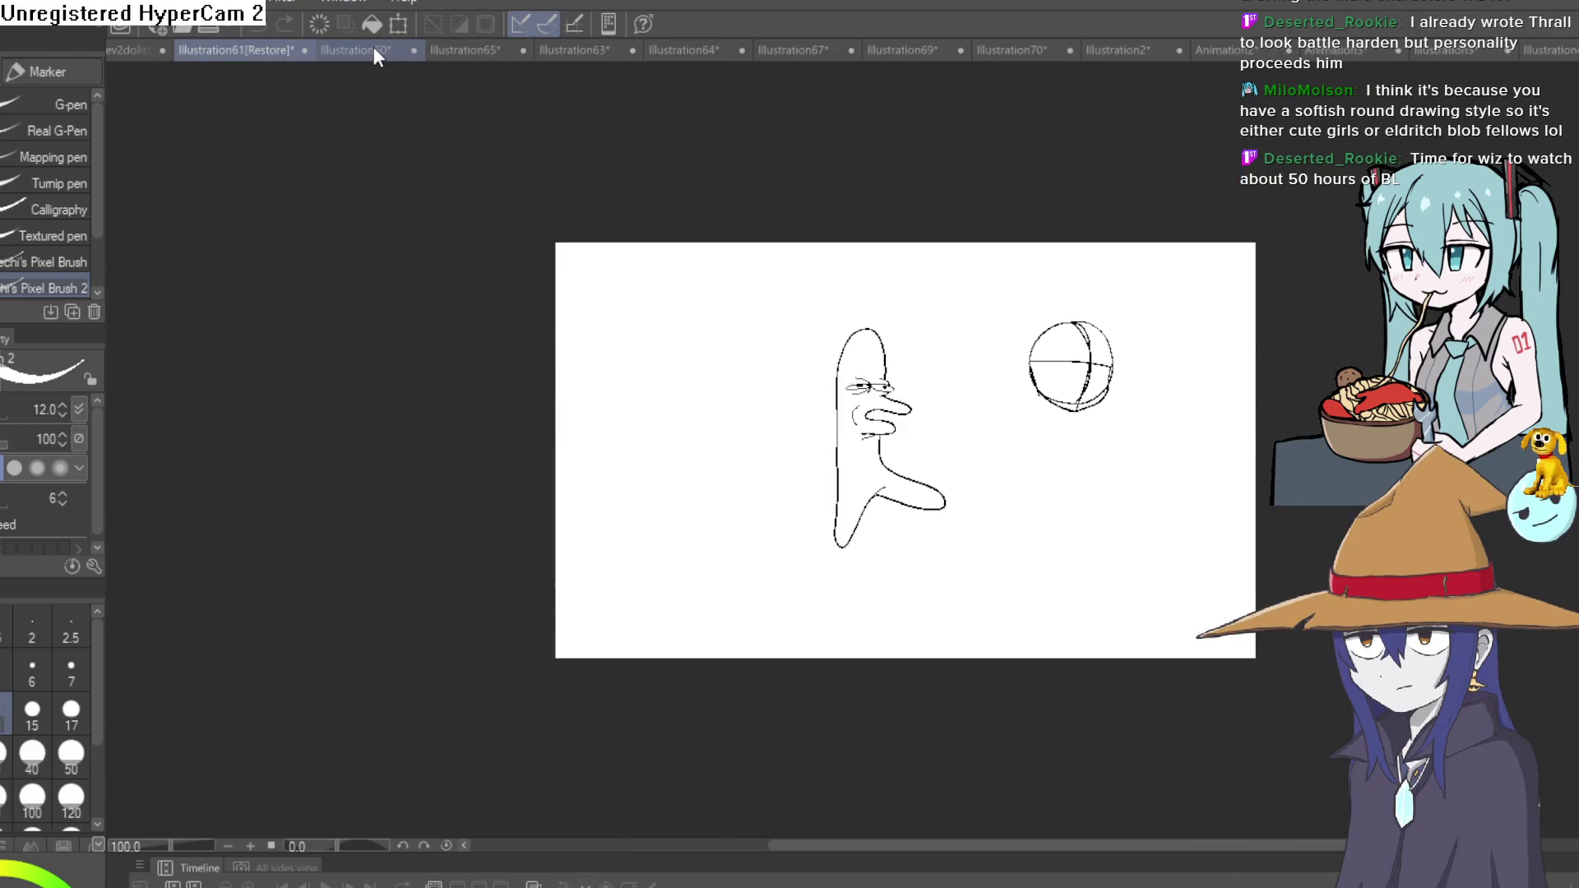
Show the Illustration60 canvas with the demon, goblin and cat-eared girls.
{"action": "left_click", "coordinate": [374, 49]}
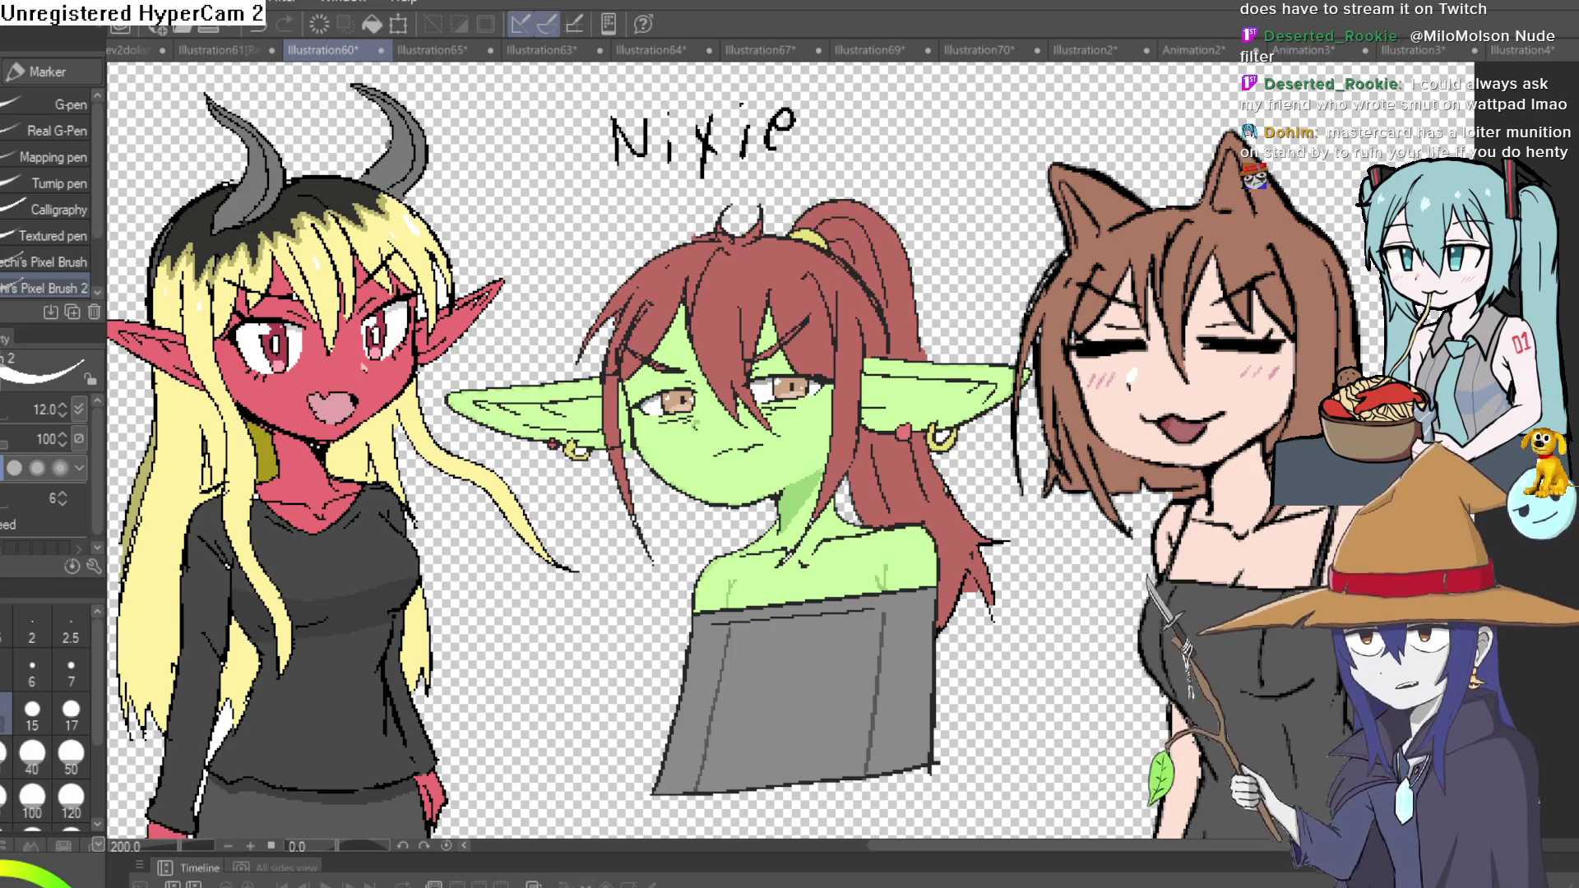
Lasso-select the brown-haired girl's dark dress for the mosaic filter.
{"action": "key", "text": "m"}
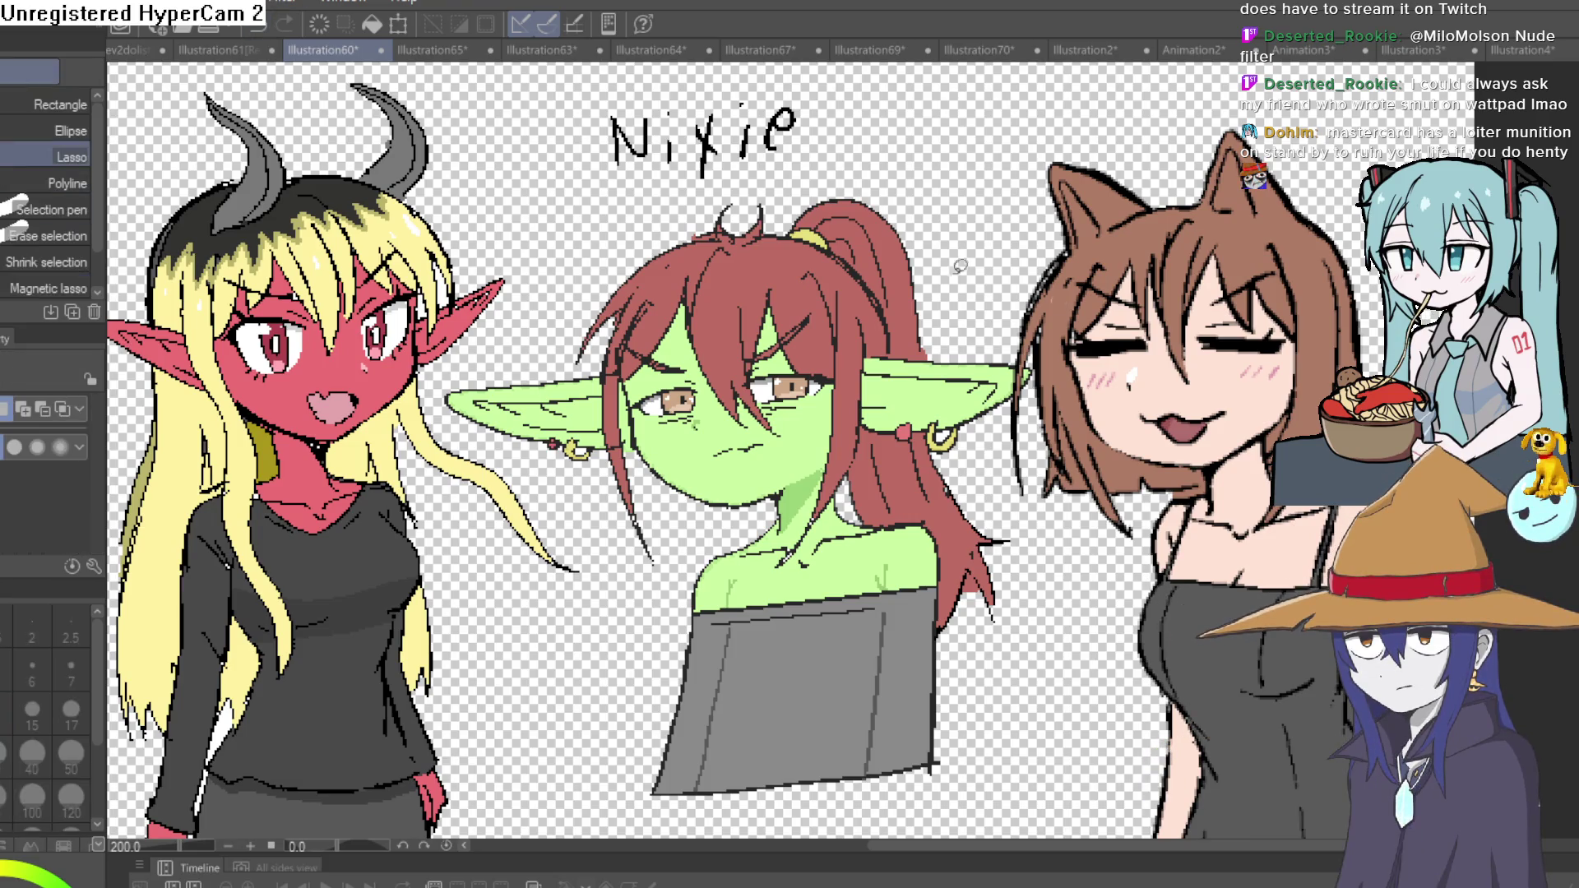
{"action": "scroll", "coordinate": [1173, 119], "scroll_direction": "down", "scroll_amount": 2}
{"action": "scroll", "coordinate": [1296, 282], "scroll_direction": "up", "scroll_amount": 1}
{"action": "scroll", "coordinate": [1295, 282], "scroll_direction": "up", "scroll_amount": 1}
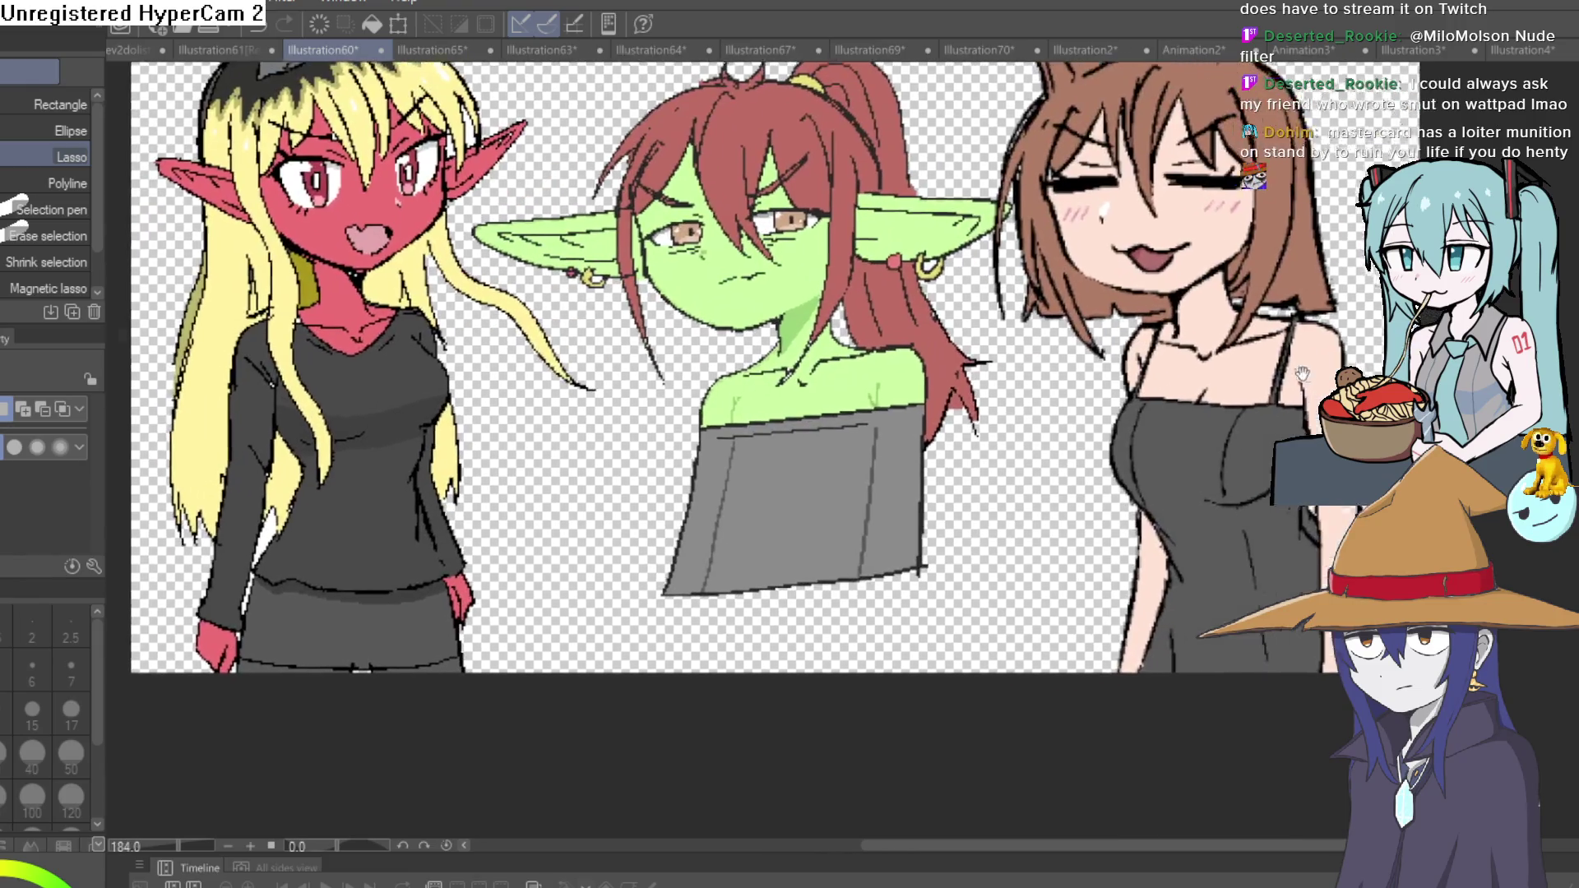
{"action": "scroll", "coordinate": [1296, 281], "scroll_direction": "up", "scroll_amount": 1}
{"action": "mouse_move", "coordinate": [1250, 293]}
{"action": "left_mouse_down"}
{"action": "mouse_move", "coordinate": [1329, 713]}
{"action": "mouse_move", "coordinate": [1283, 309]}
{"action": "left_mouse_up"}
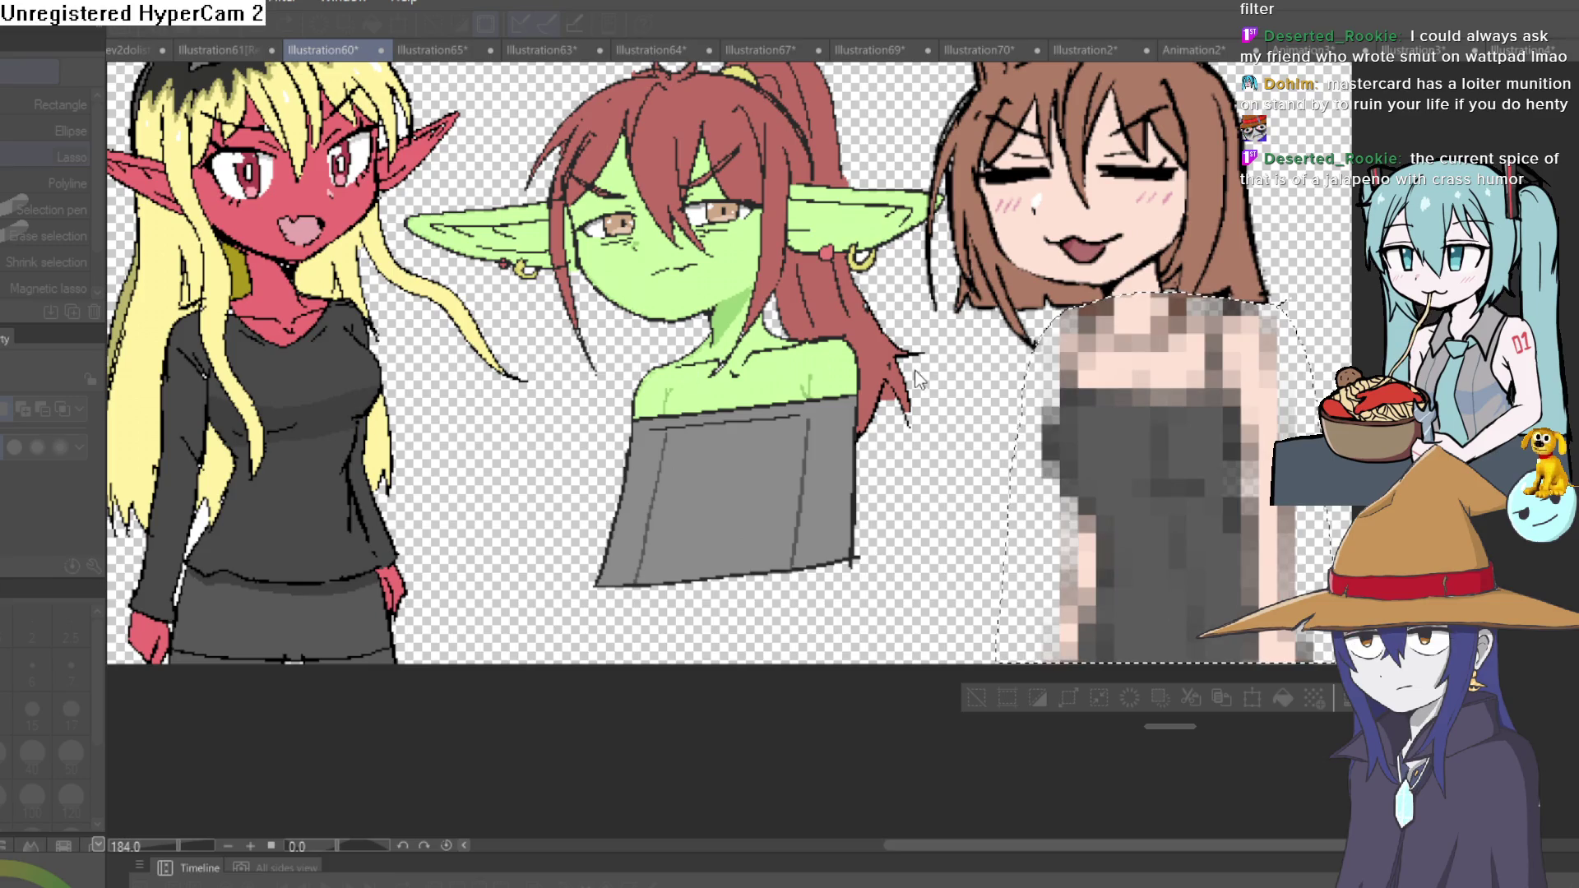
Apply the Mosaic filter with the larger block size over the dress.
{"action": "key", "text": "Return"}
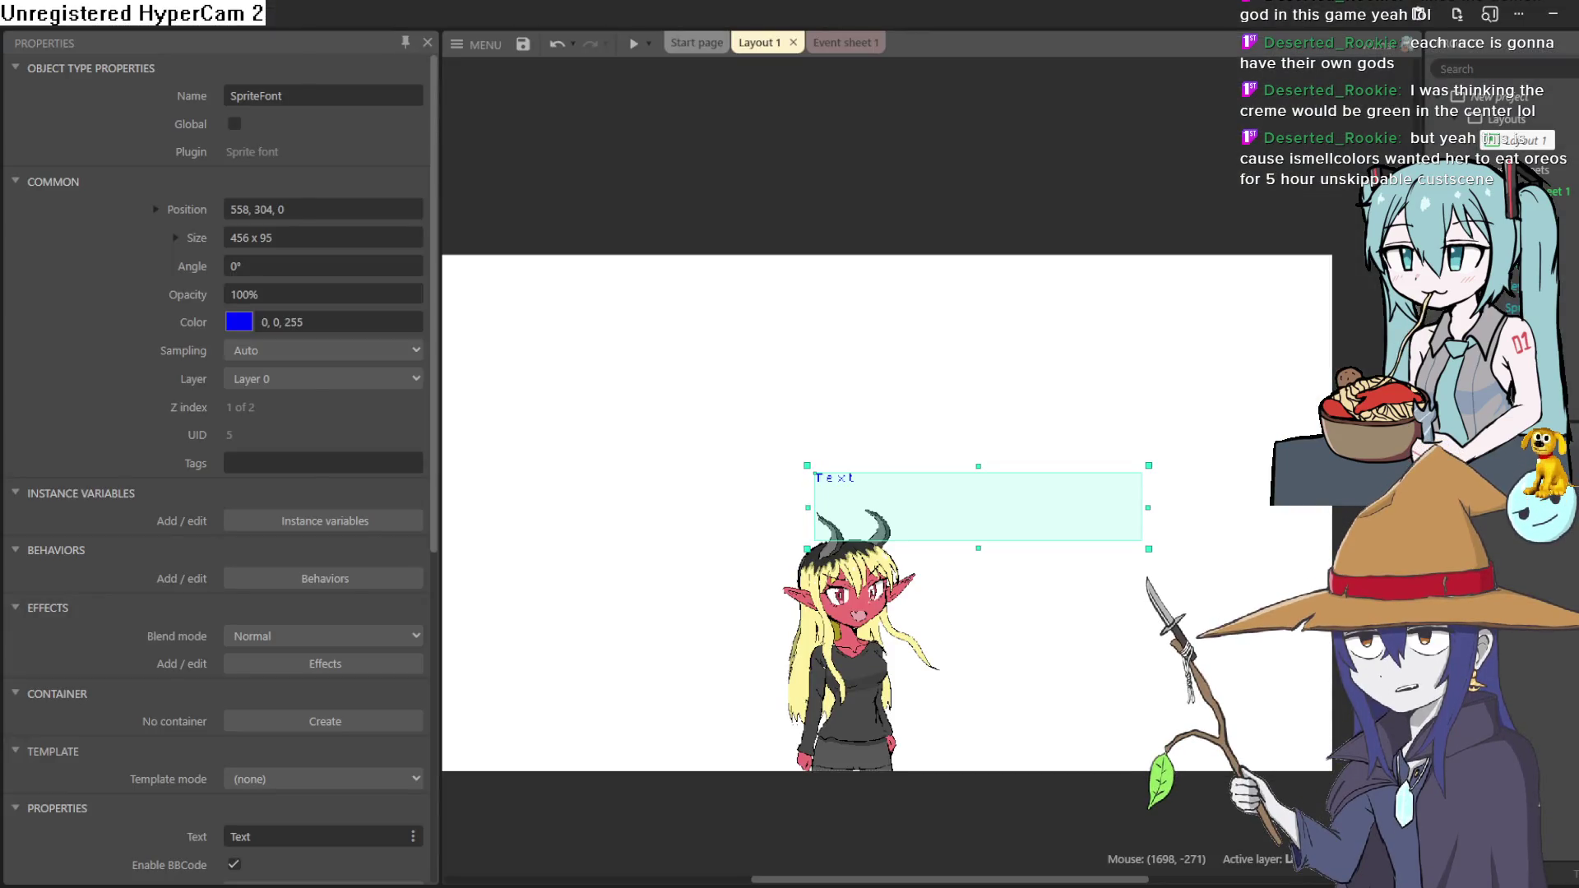
Run the Layout 1 preview showing the demon girl under the goblin SpriteFont line, then close it.
{"action": "left_click", "coordinate": [633, 43]}
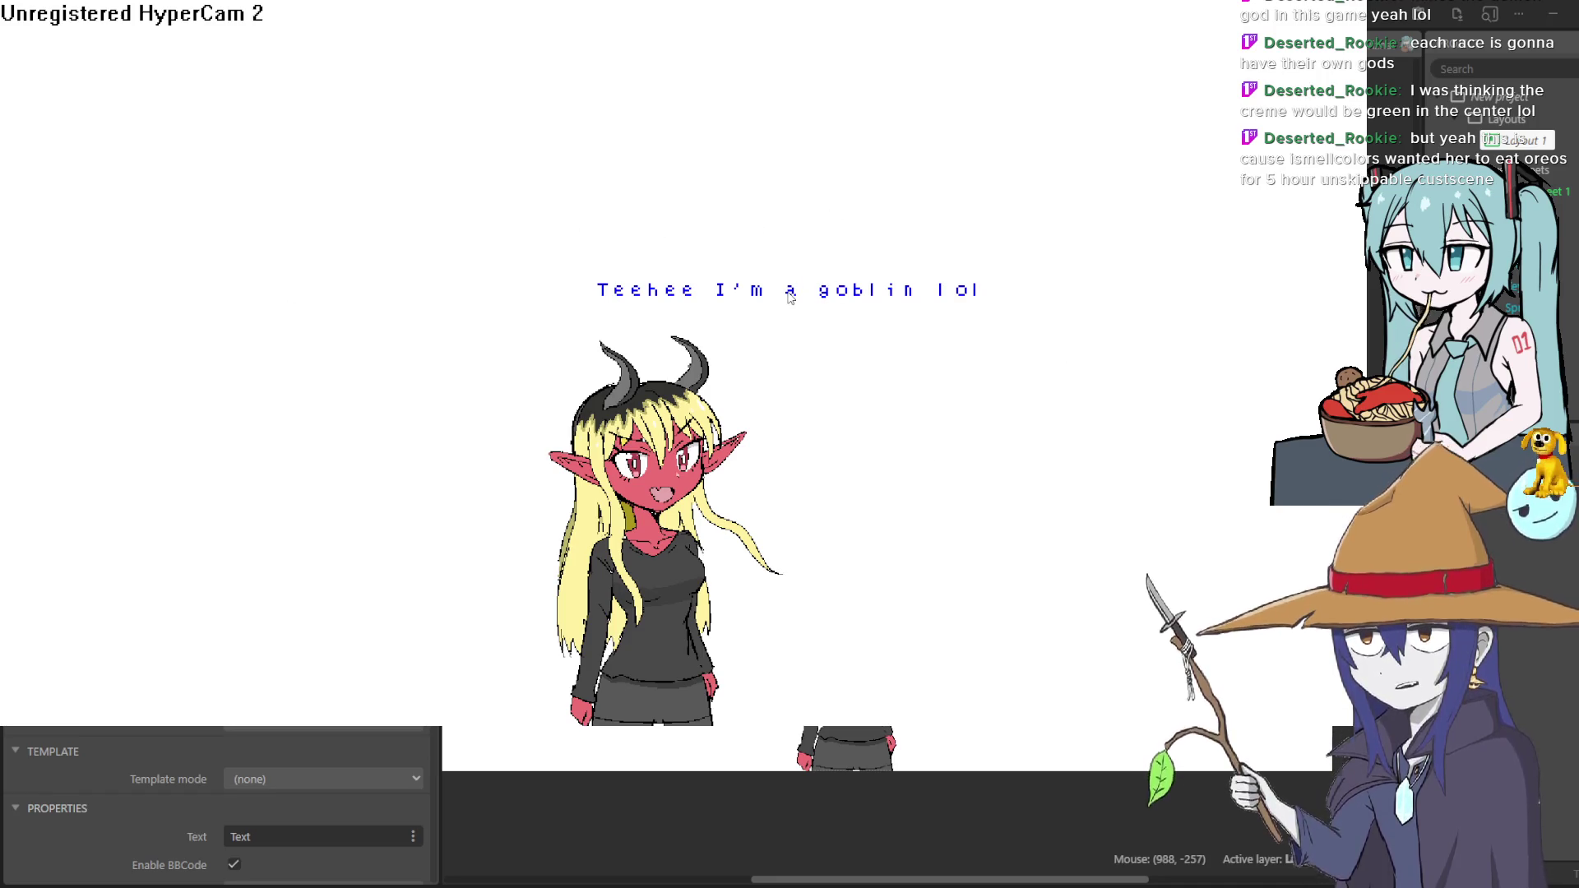
{"action": "left_click", "coordinate": [1083, 11]}
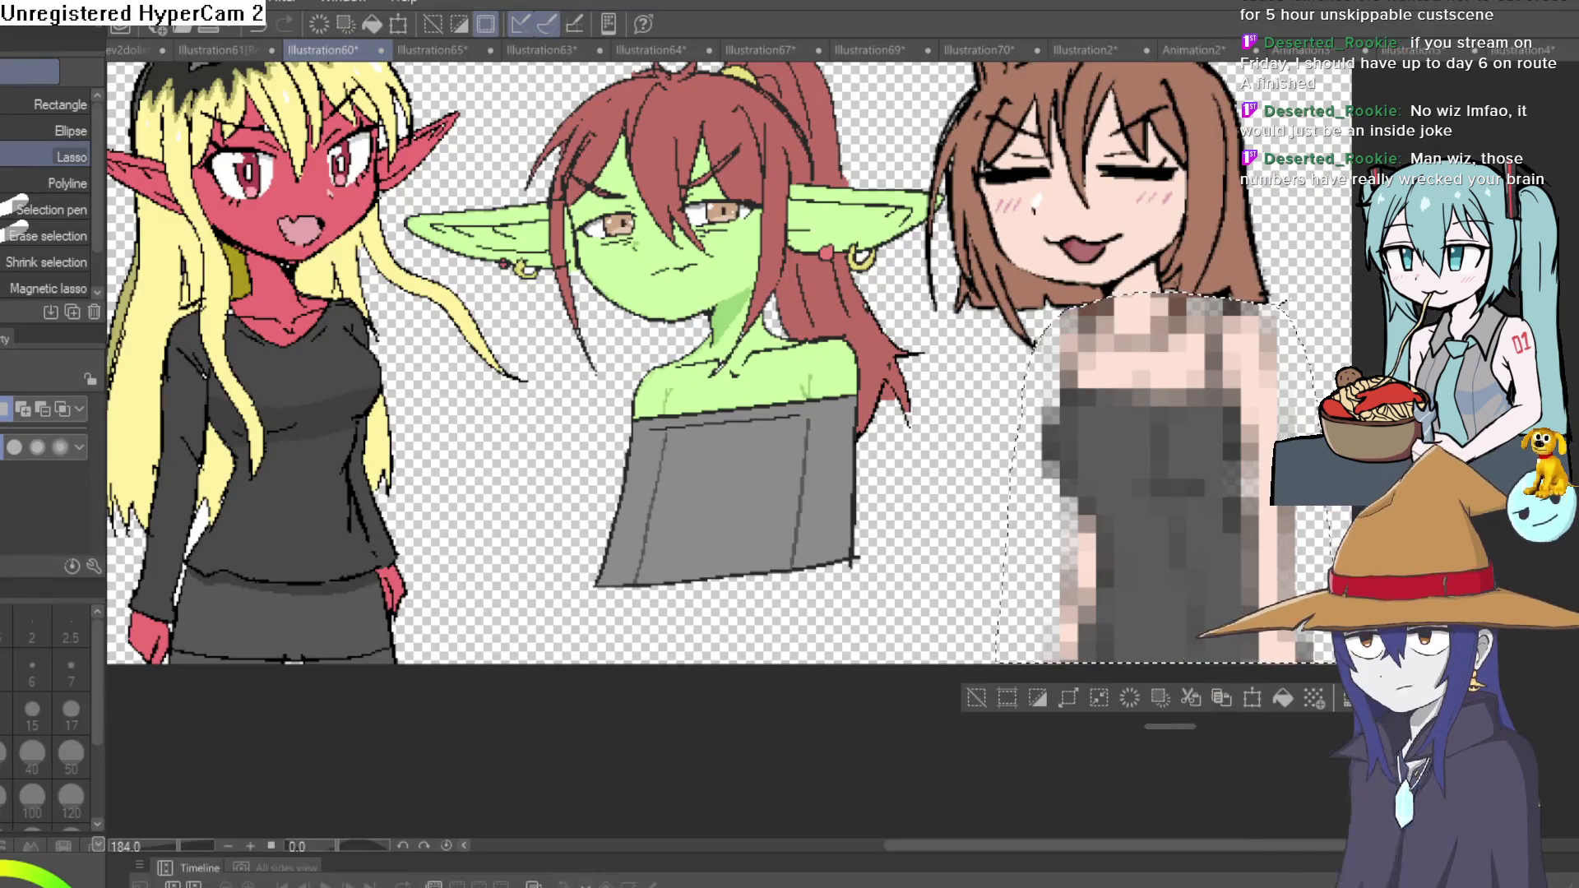
Clear the selection around the brown-haired girl.
{"action": "left_click", "coordinate": [975, 698]}
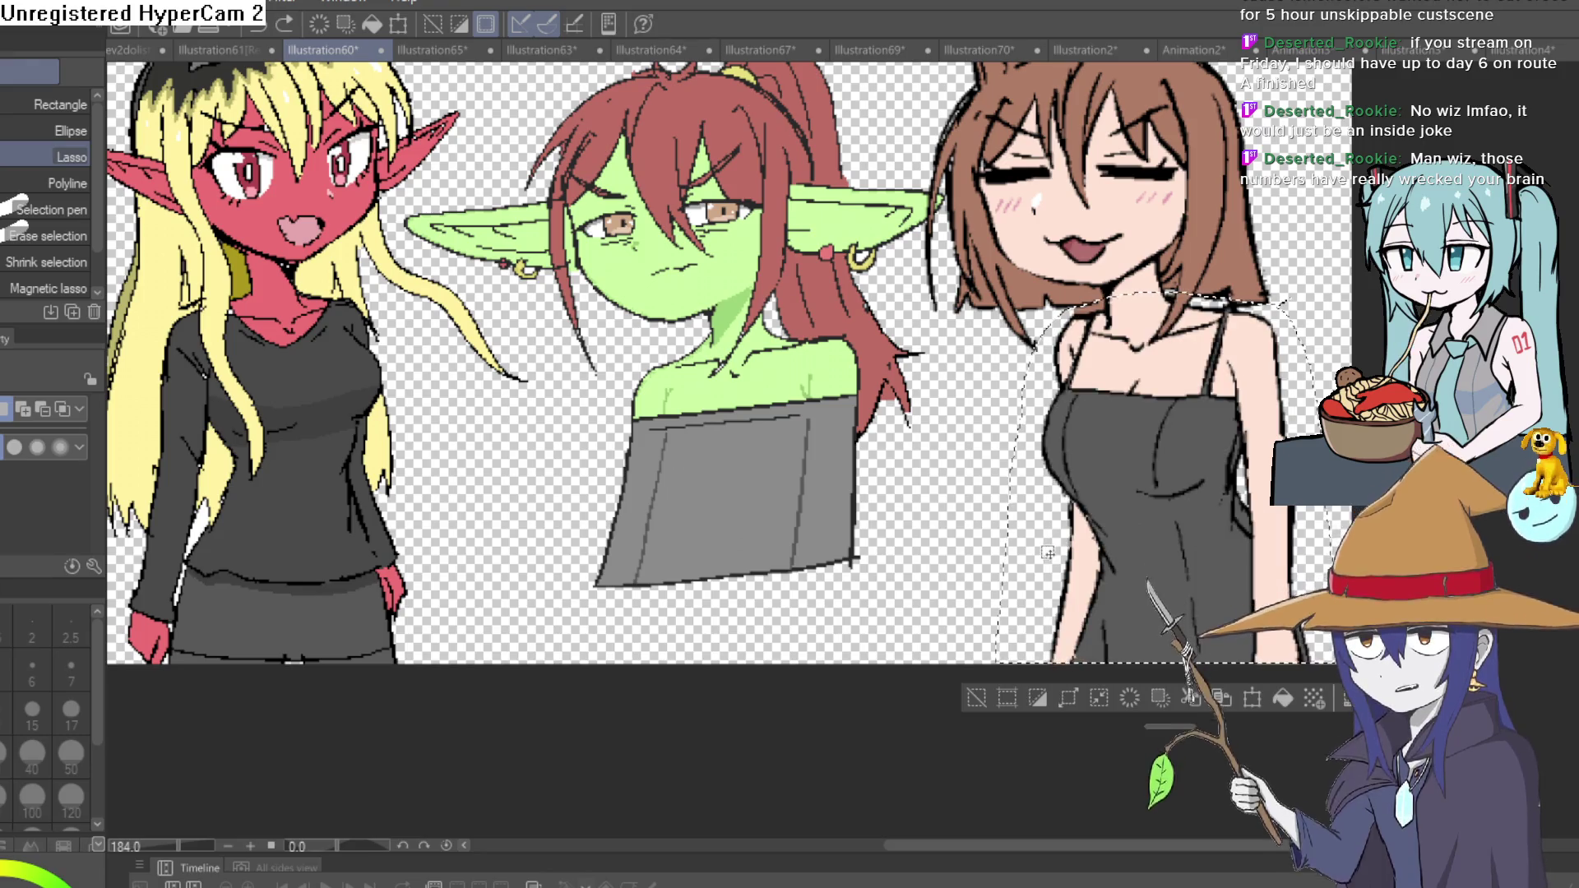
{"action": "left_click_drag", "start_coordinate": [1007, 638], "coordinate": [1050, 547]}
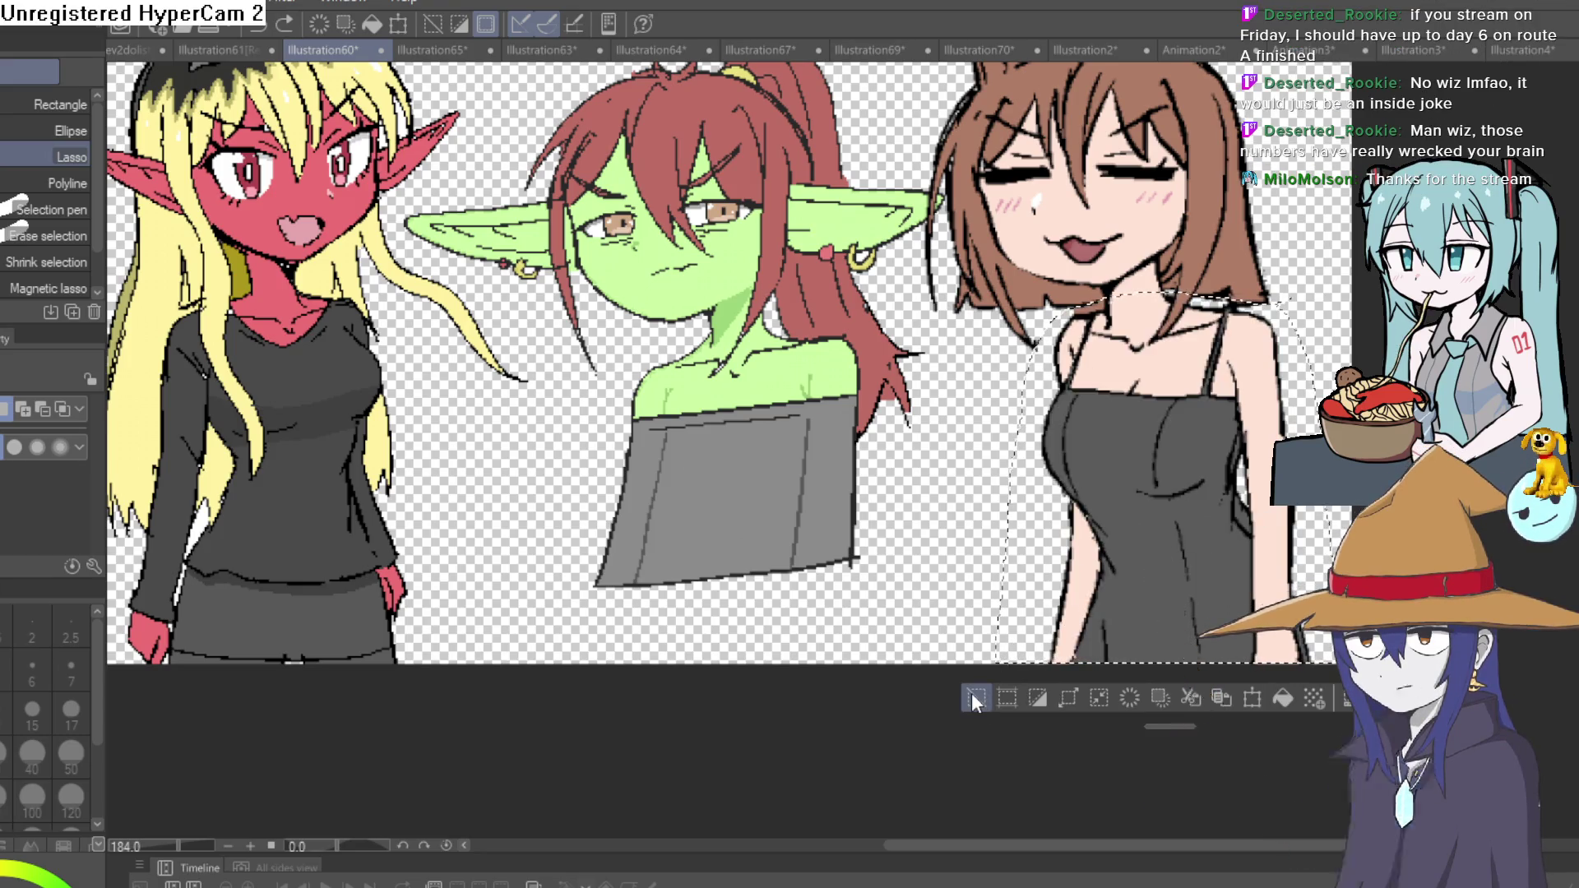
{"action": "key", "text": "ctrl+d"}
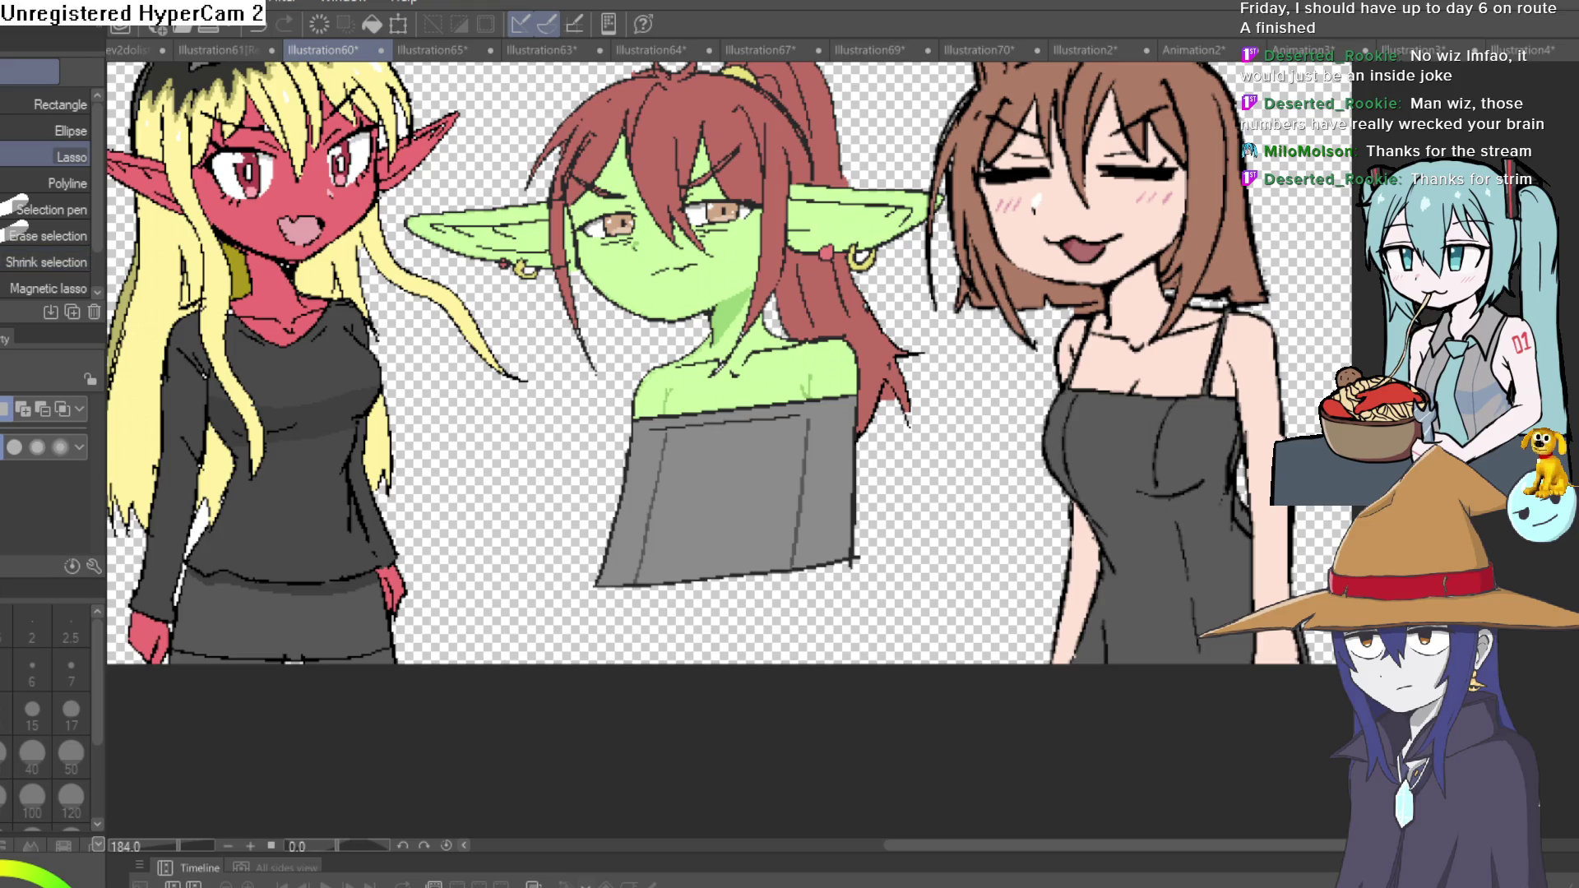
Eyedrop the skin colour and fill the girl's grey dress with it.
{"action": "key", "text": "g"}
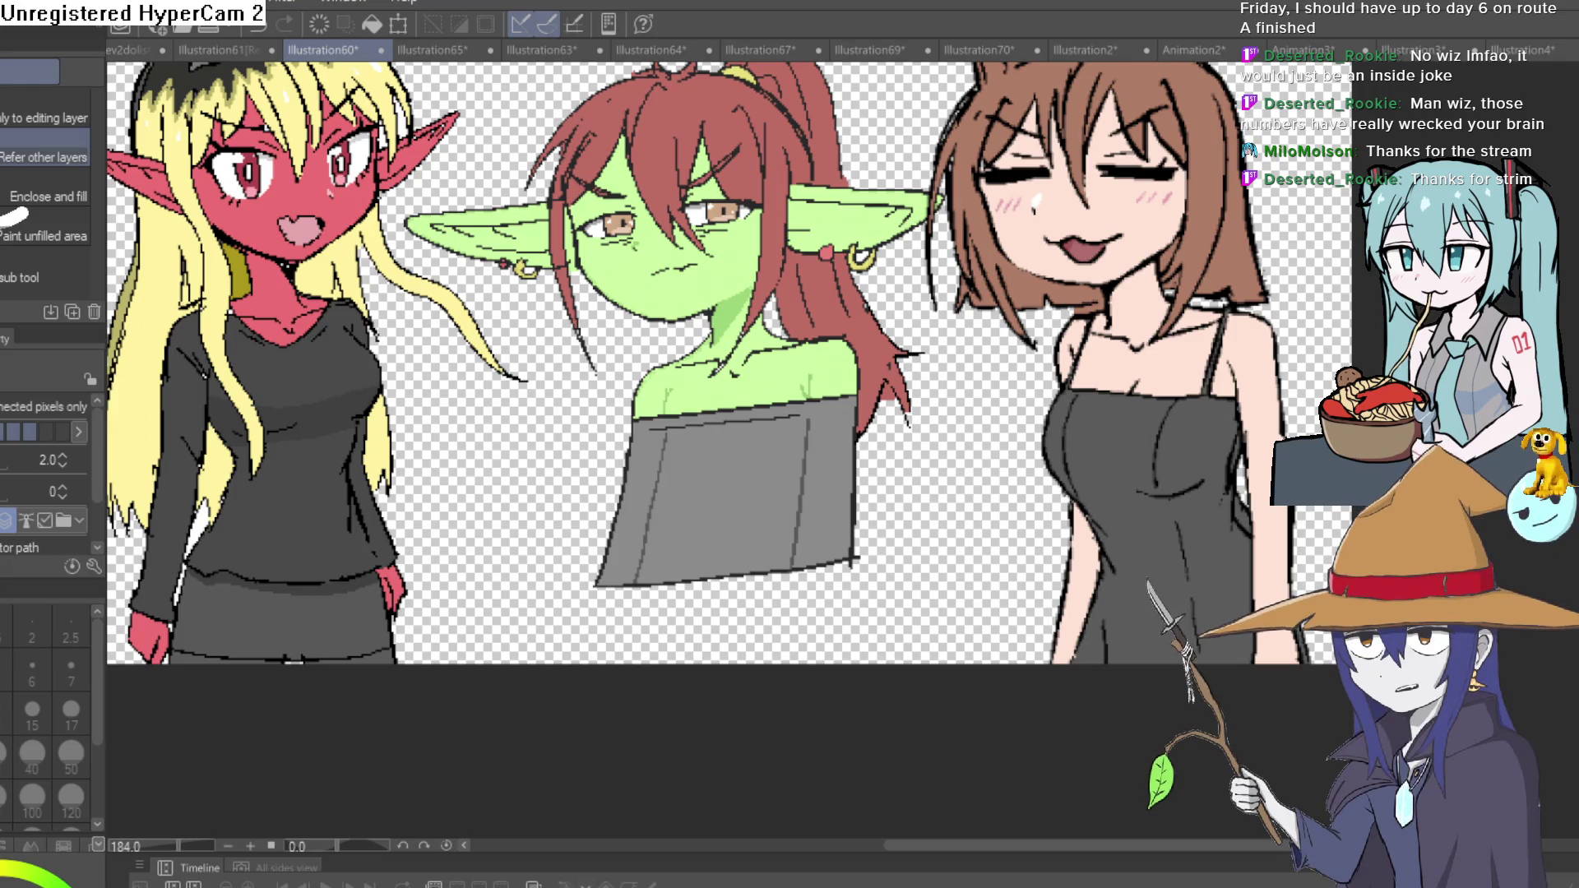
{"action": "key", "text": "i"}
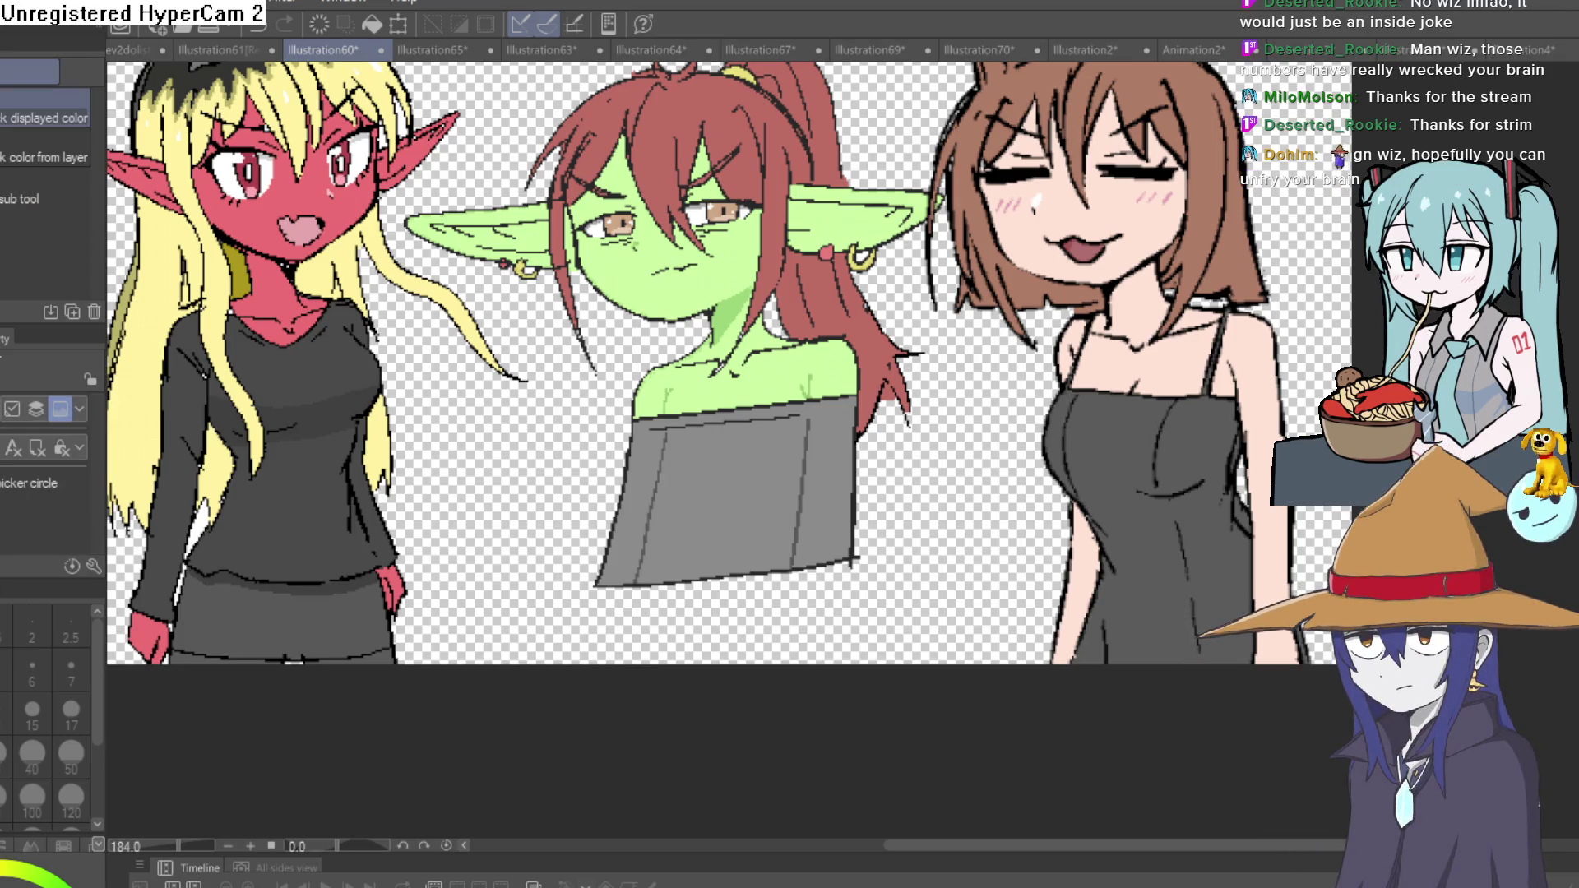
{"action": "key", "text": "g"}
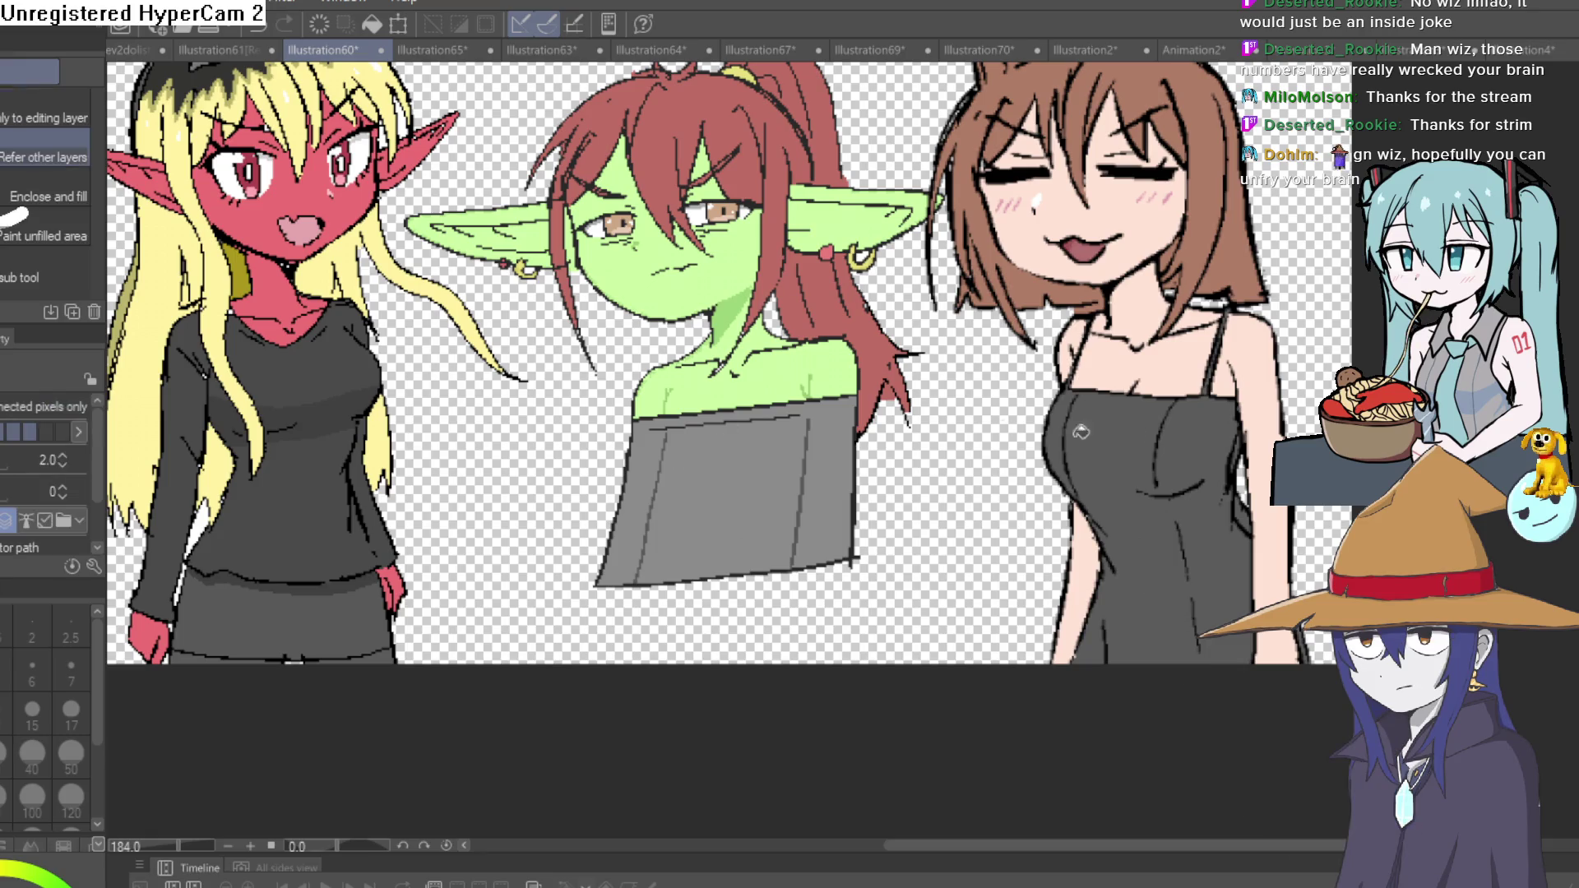
{"action": "left_click", "coordinate": [1157, 457]}
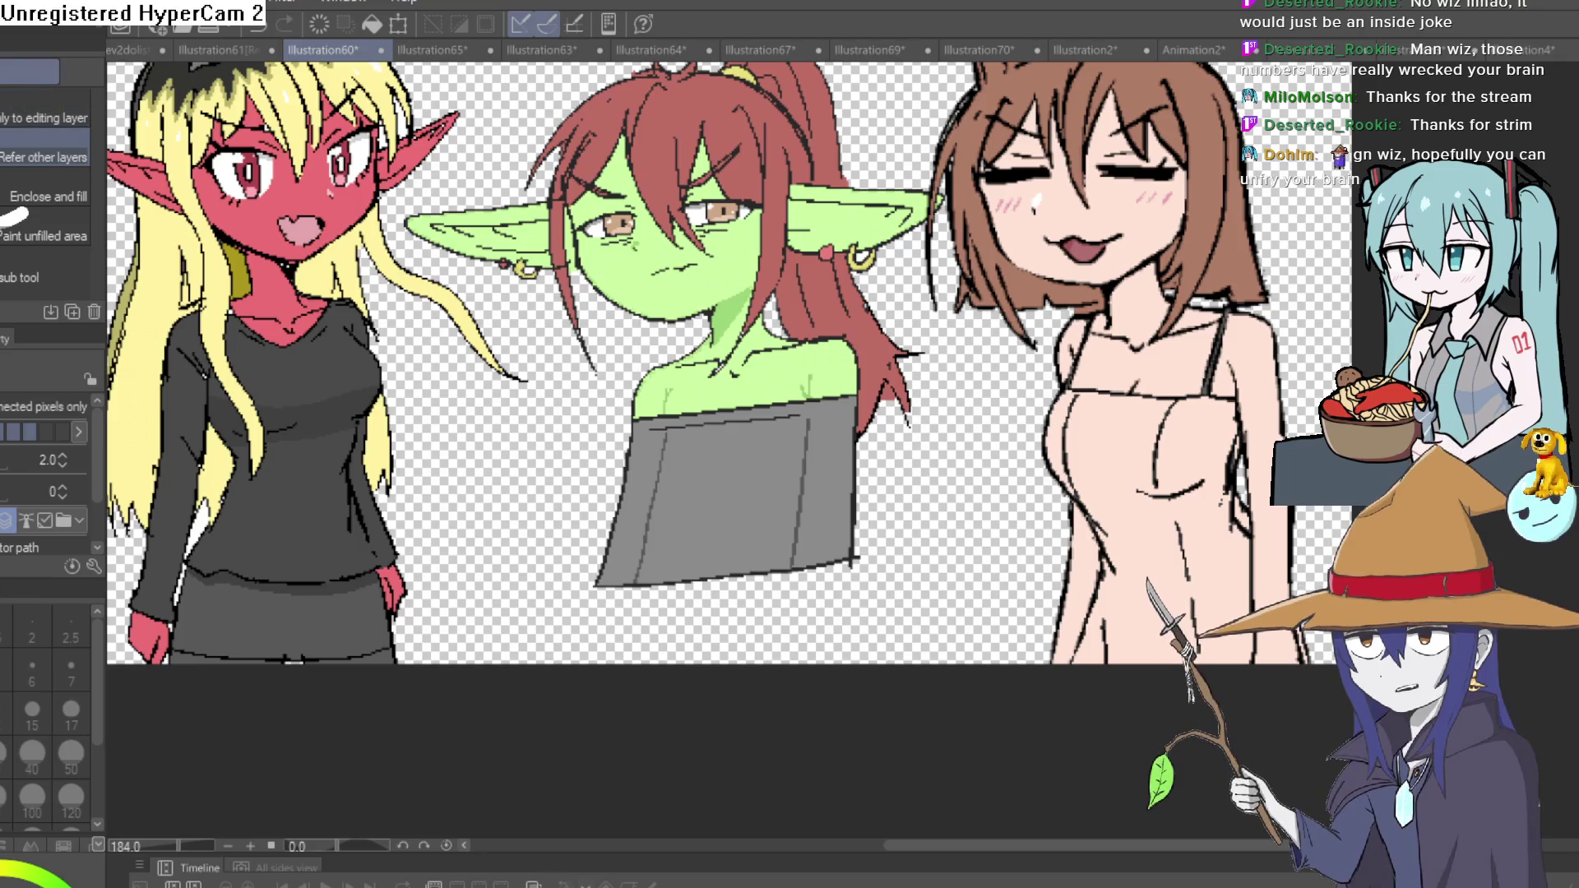
{"action": "key", "text": "m"}
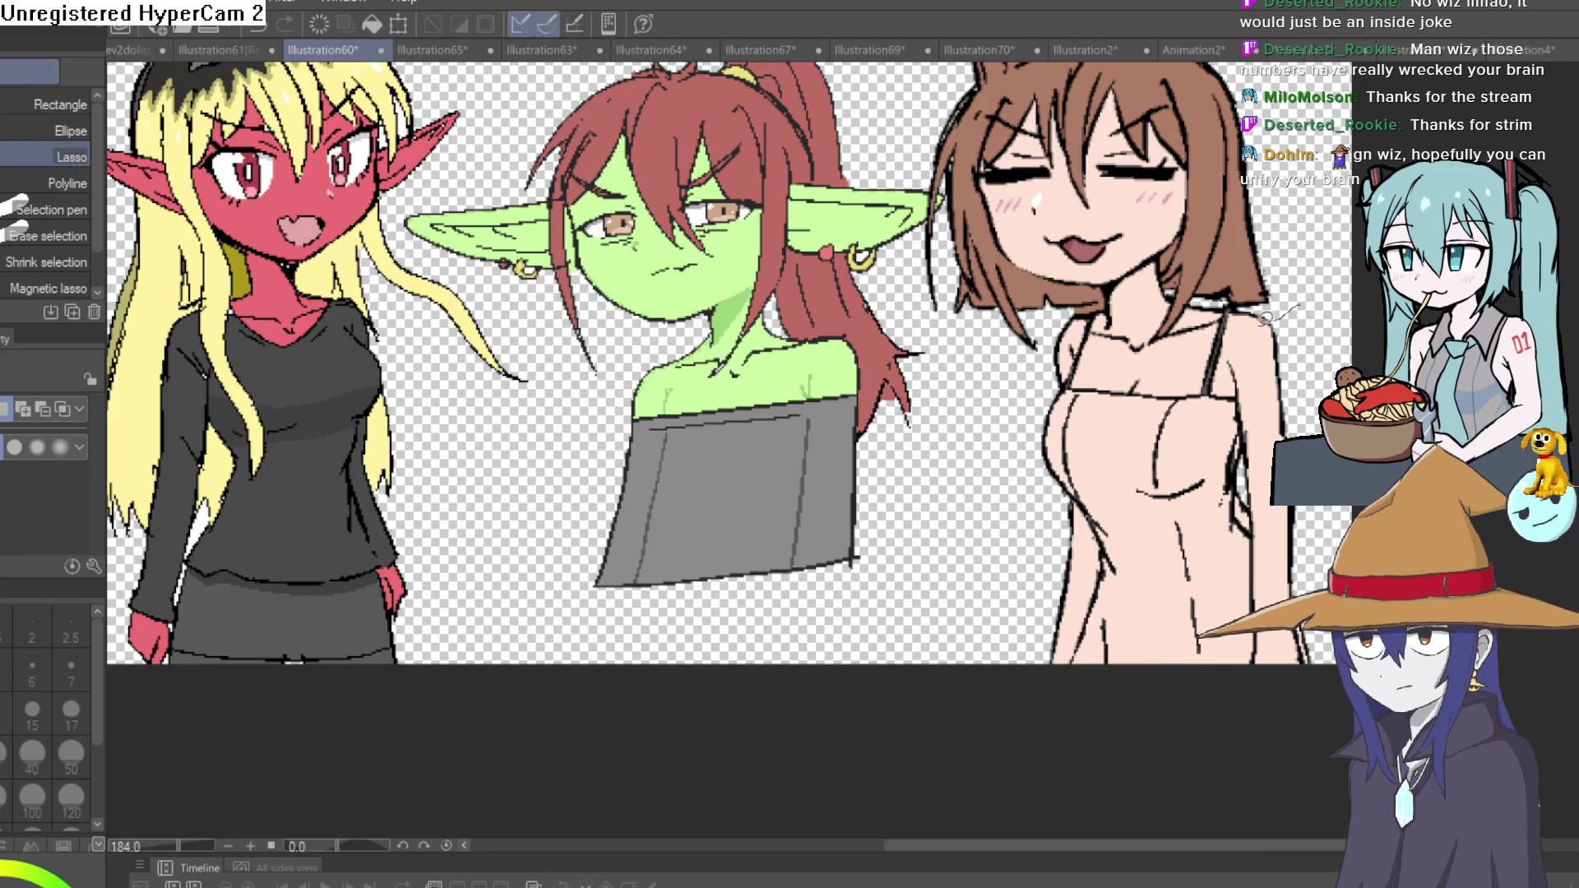
Lasso the girl's body and cancel a Mosaic filter attempt on it.
{"action": "left_click_drag", "start_coordinate": [1240, 336], "coordinate": [1329, 668]}
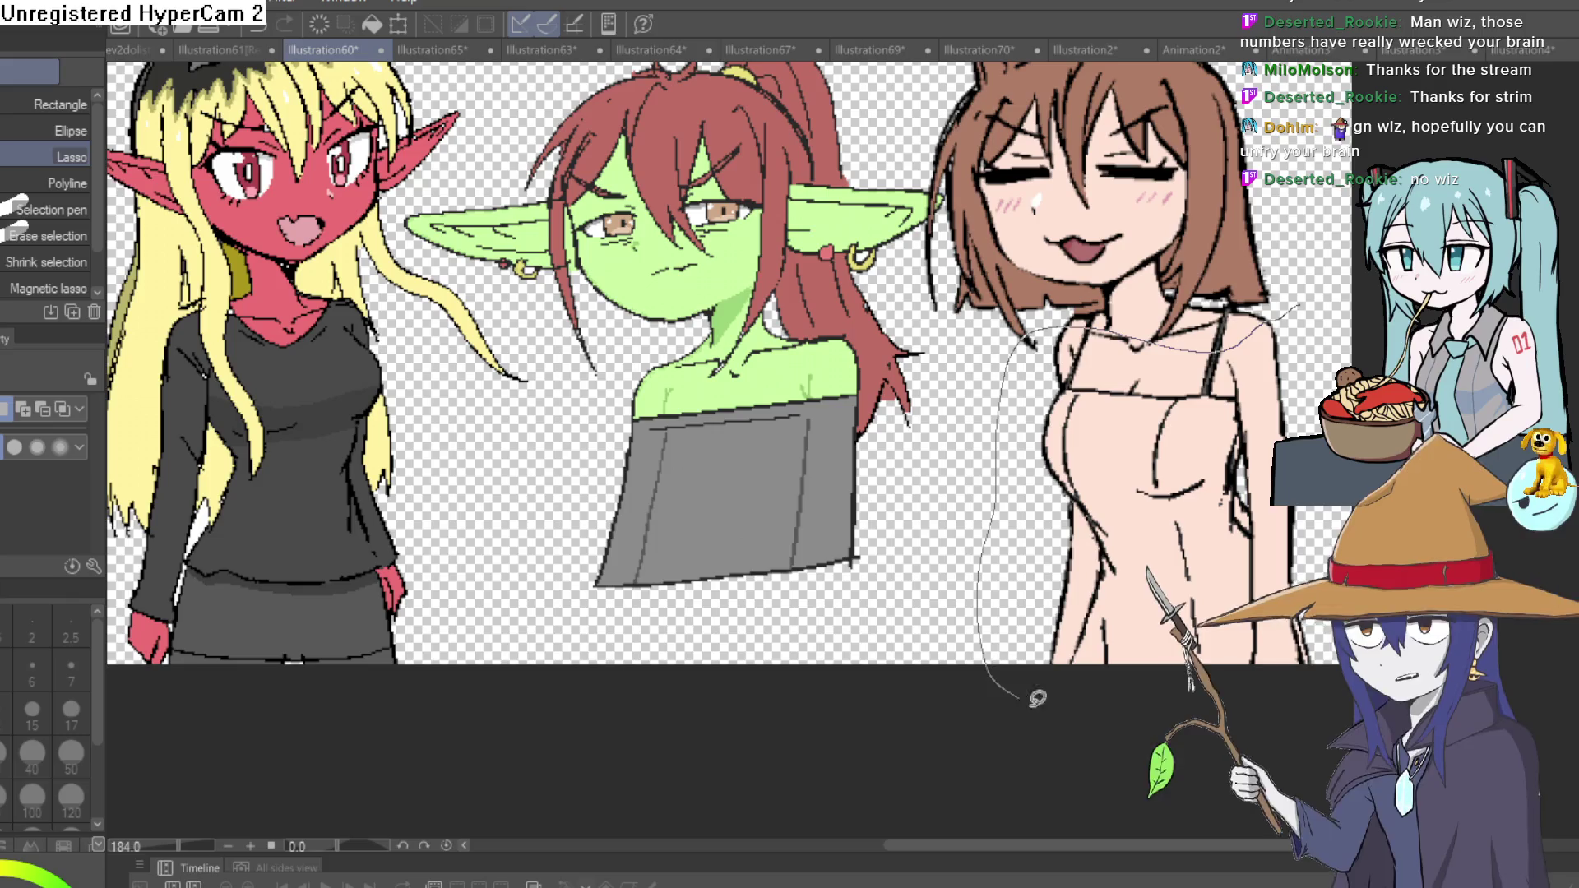
{"action": "left_click_drag", "start_coordinate": [1300, 300], "coordinate": [1301, 299]}
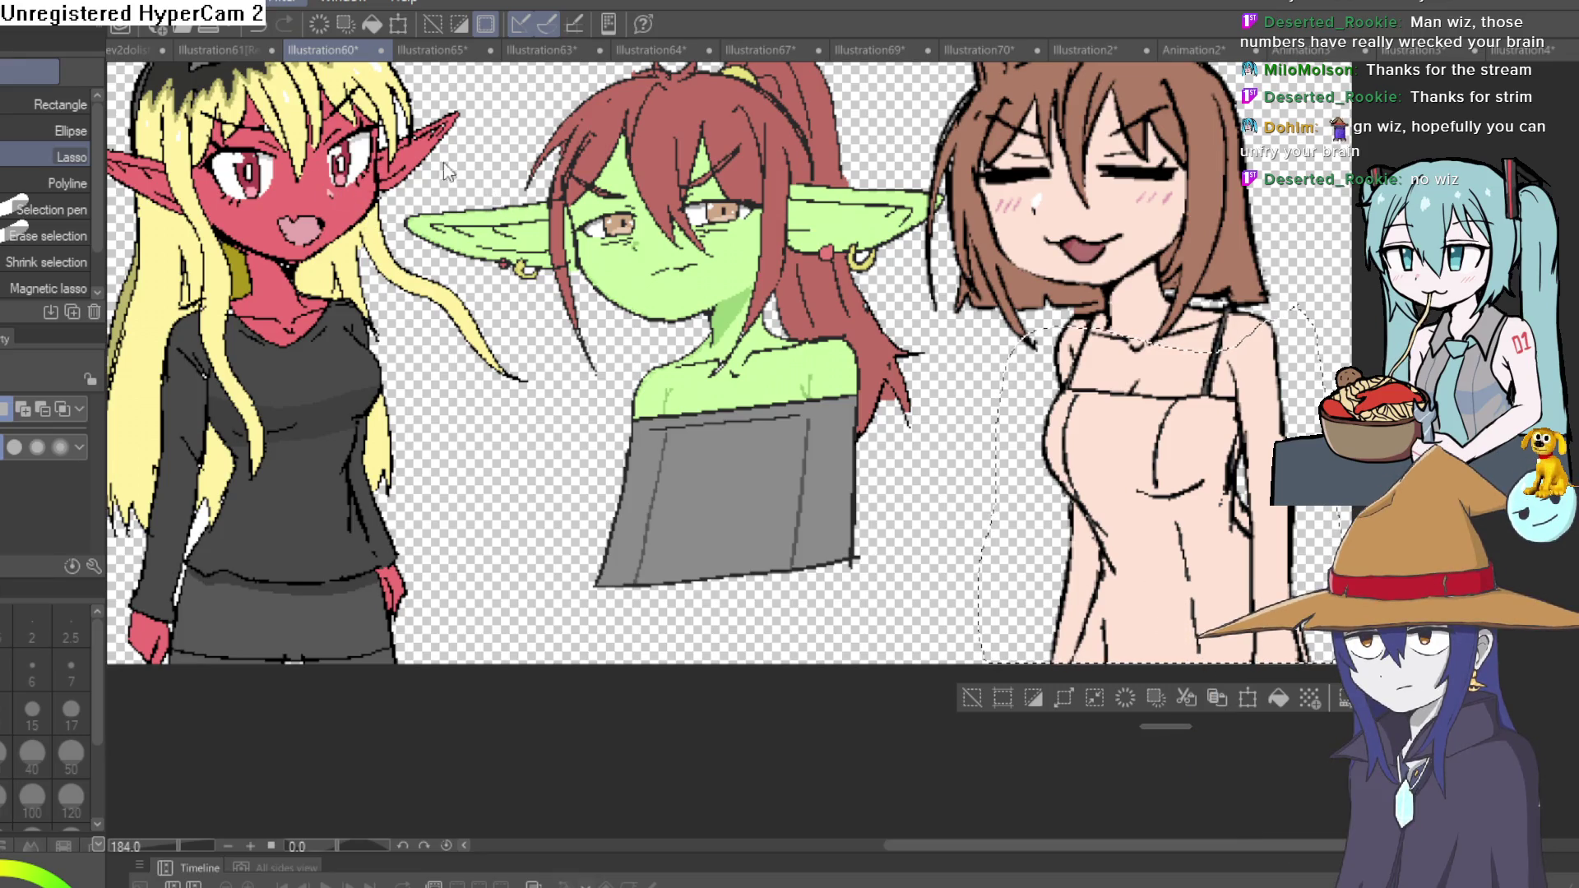
{"action": "key", "text": "ctrl+m"}
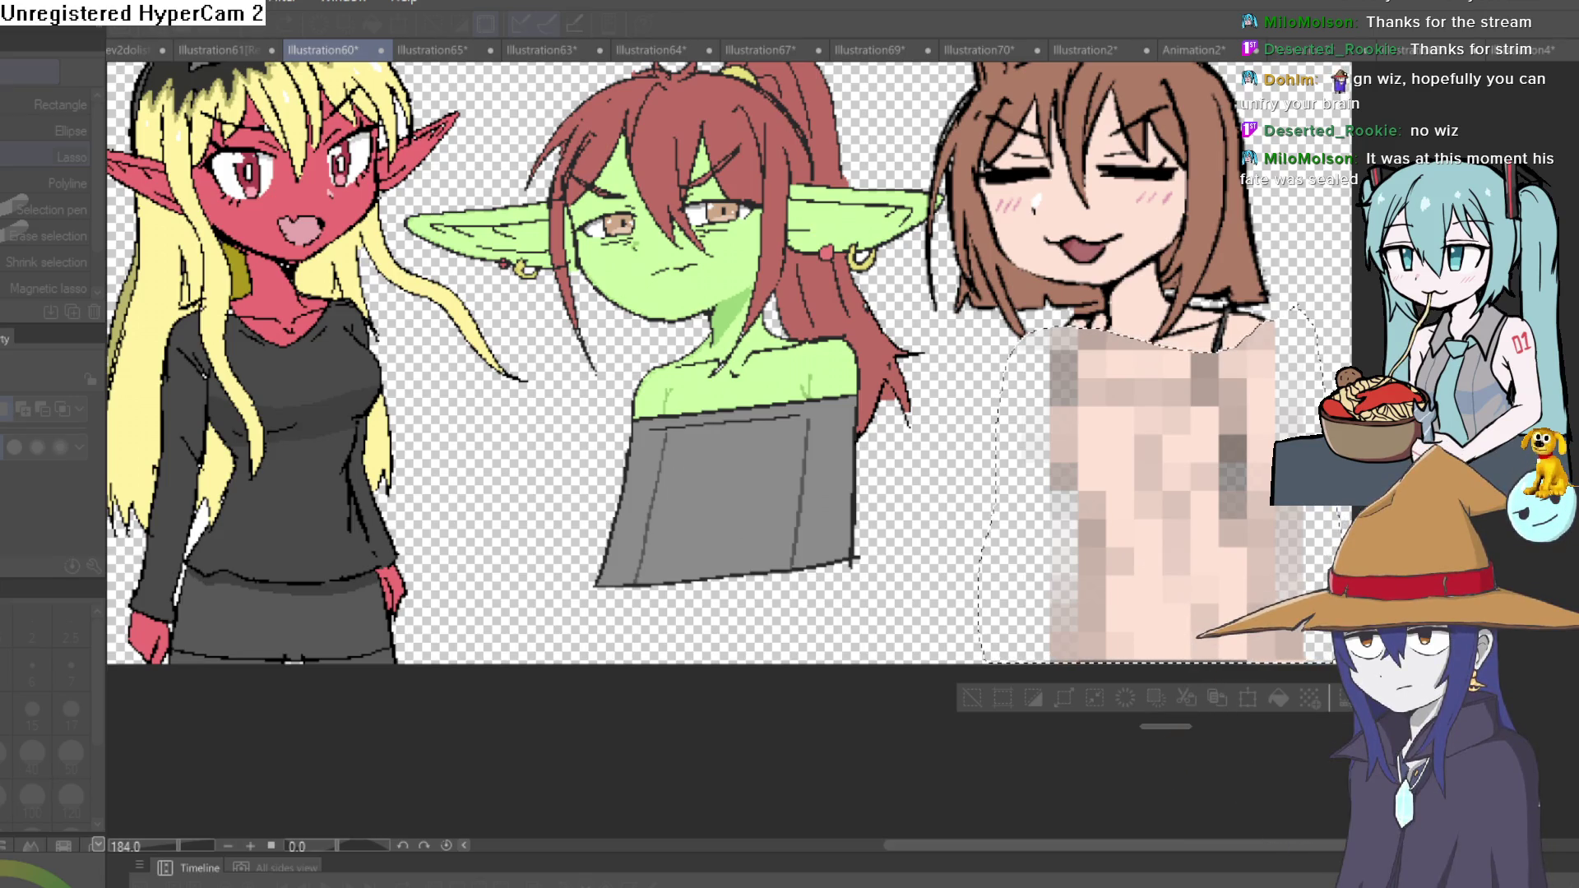
{"action": "left_click", "coordinate": [920, 377]}
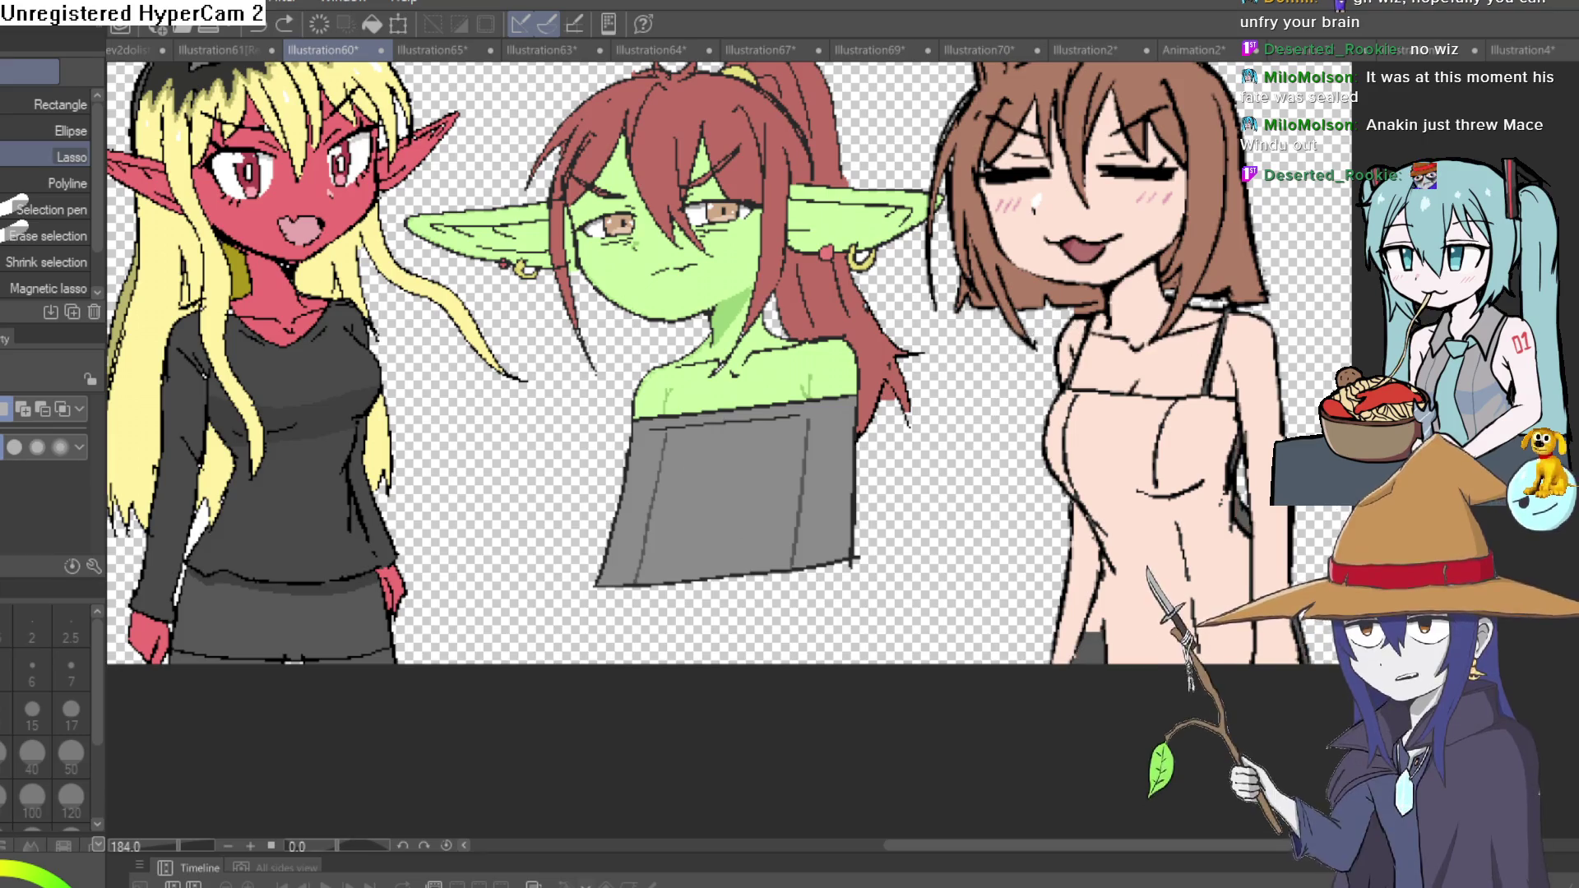
Fill the selected body dark grey to restore the dress, then deselect.
{"action": "key", "text": "alt+BackSpace"}
{"action": "key", "text": "ctrl+d"}
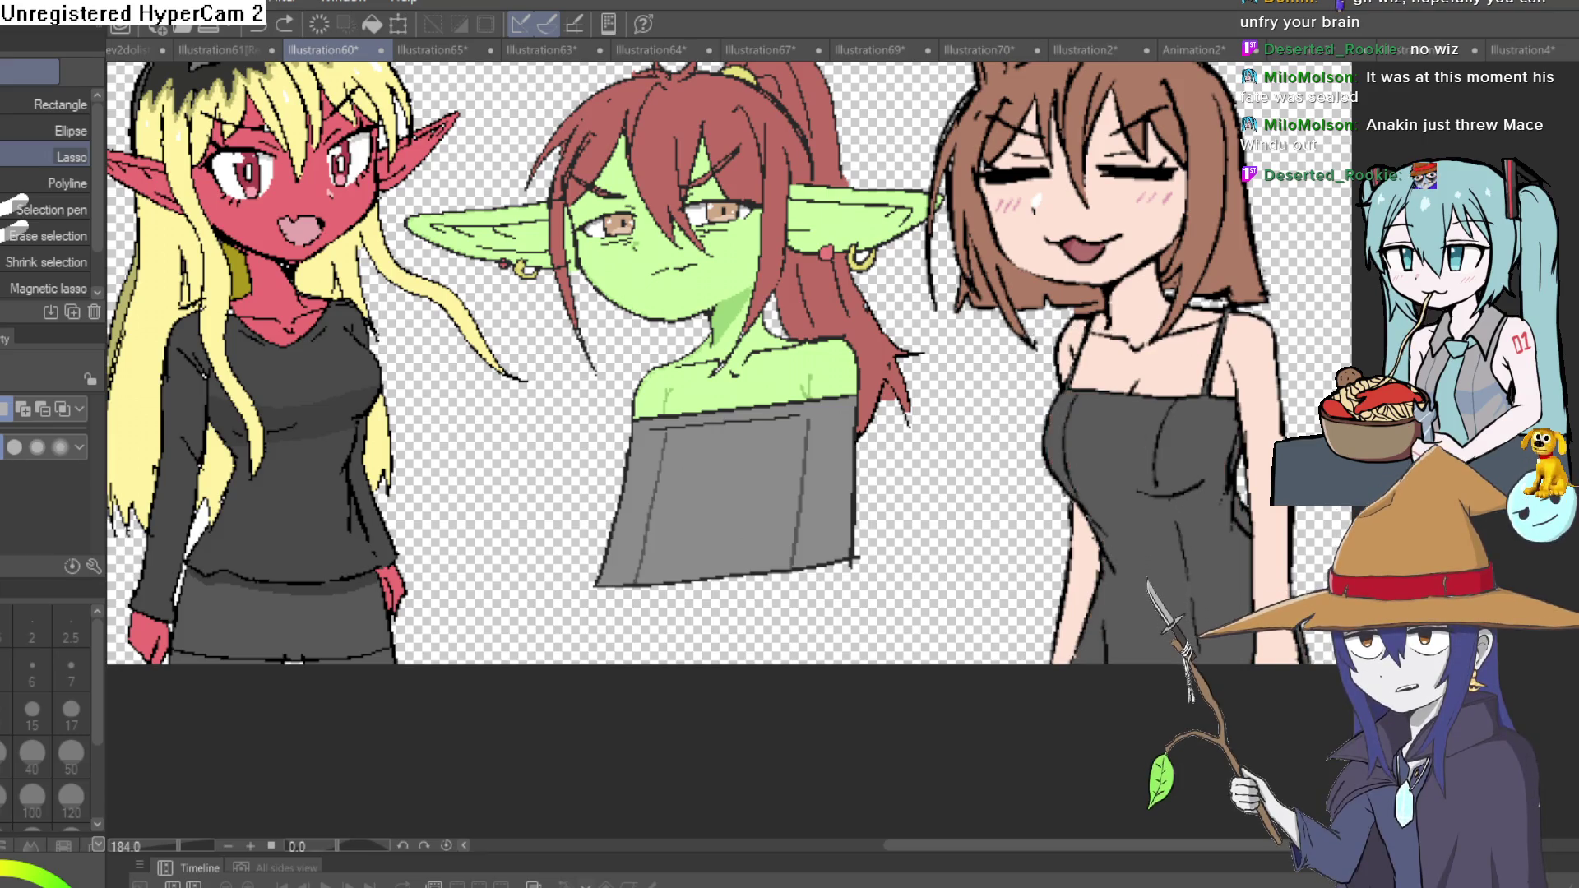